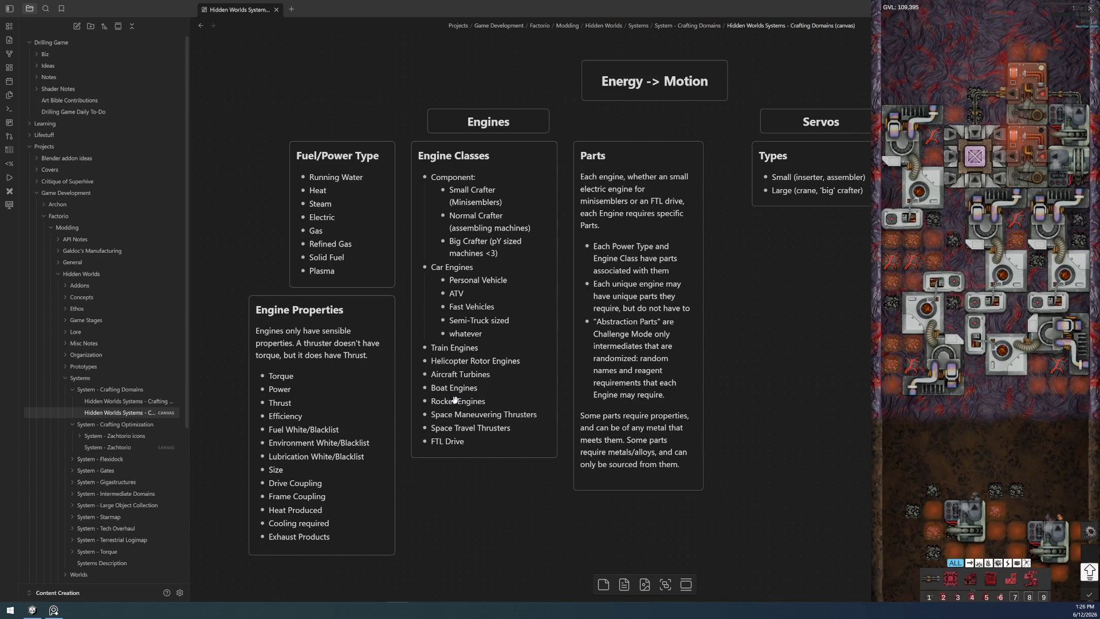
scroll(455, 401, "down", 5)
scroll(747, 206, "up", 5)
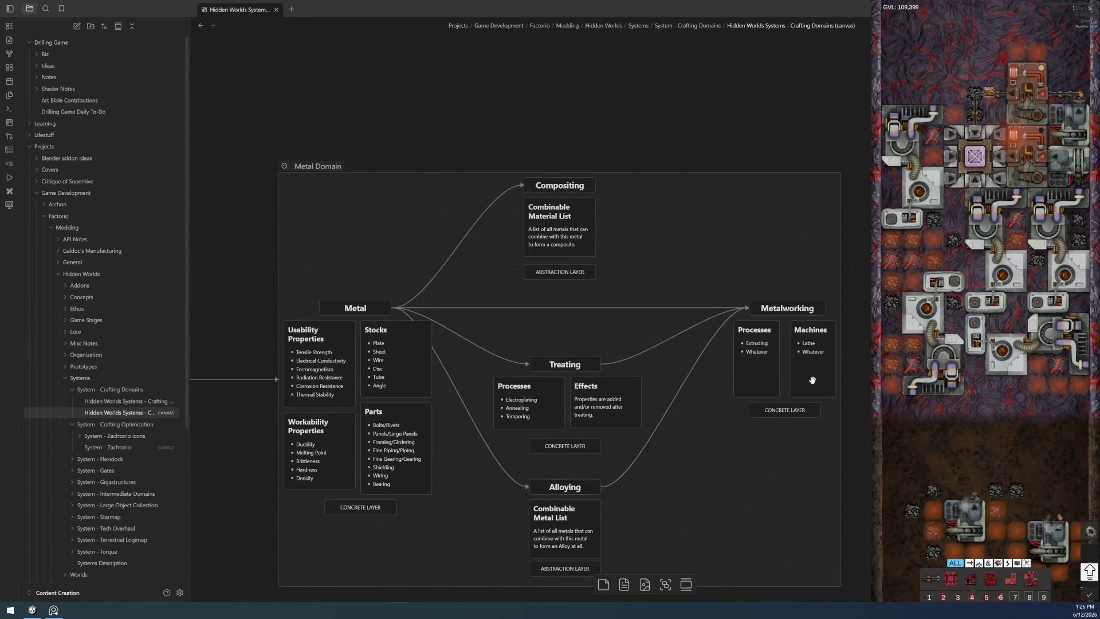
scroll(751, 335, "right", 3)
scroll(750, 335, "down", 2)
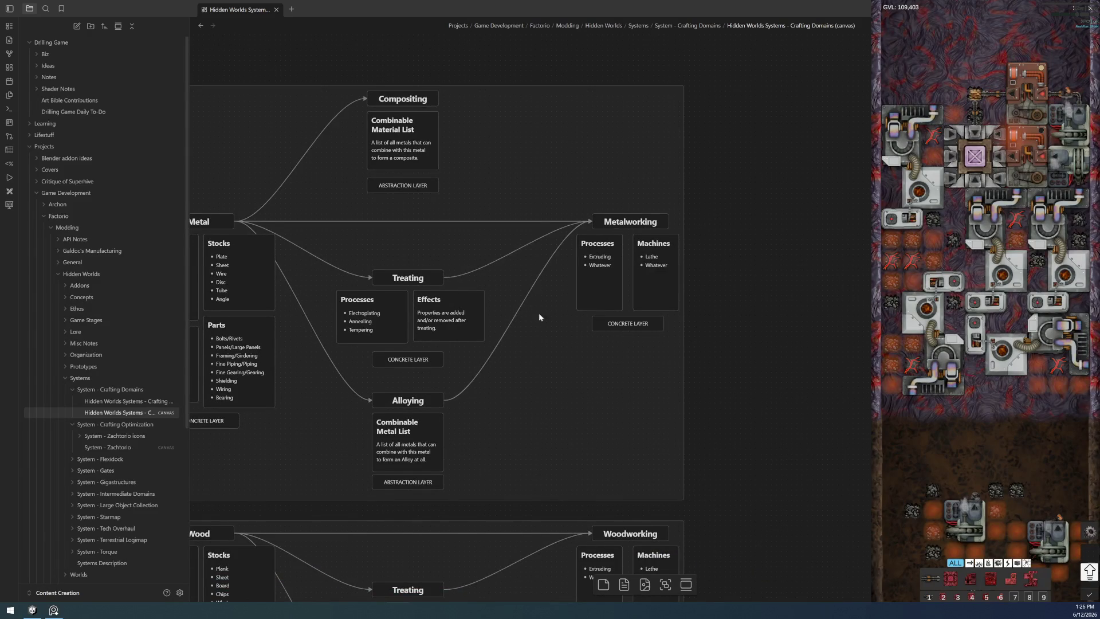
scroll(431, 411, "left", 2)
scroll(688, 301, "left", 5)
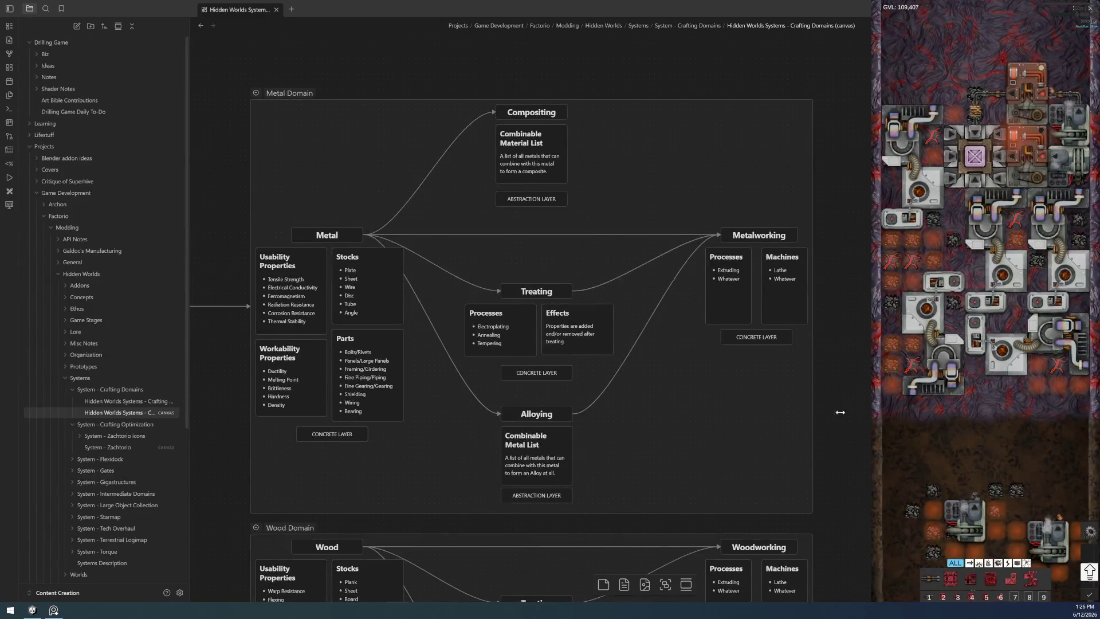
scroll(763, 388, "right", 5)
scroll(789, 257, "up", 3)
scroll(790, 257, "up", 2)
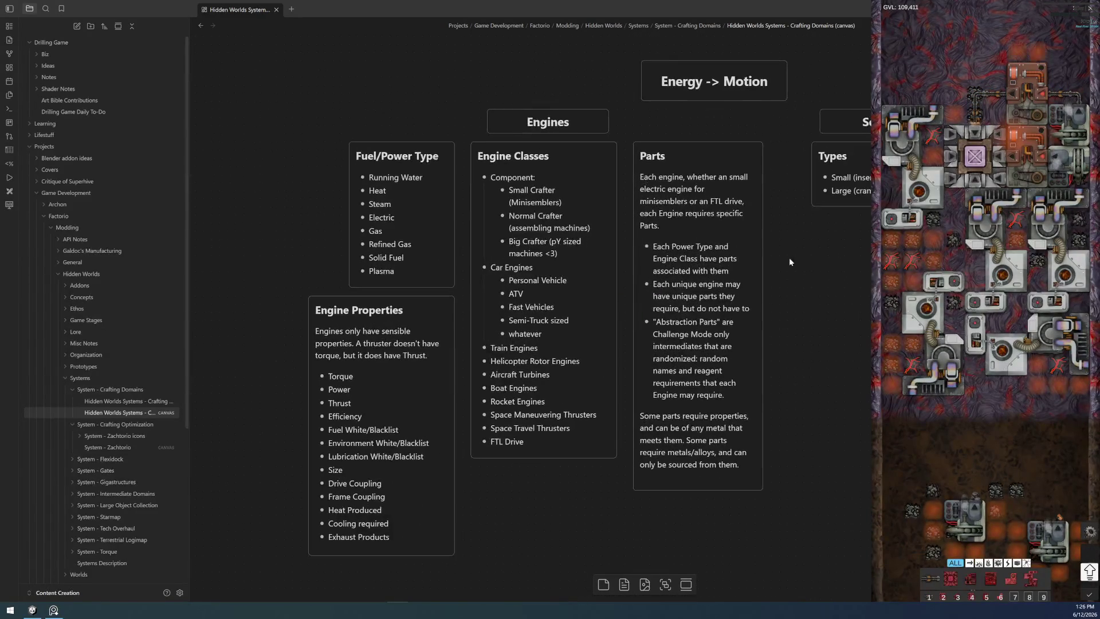
scroll(789, 256, "down", 2)
scroll(797, 287, "right", 5)
scroll(643, 362, "down", 2)
scroll(707, 351, "up", 3)
scroll(482, 340, "up", 1)
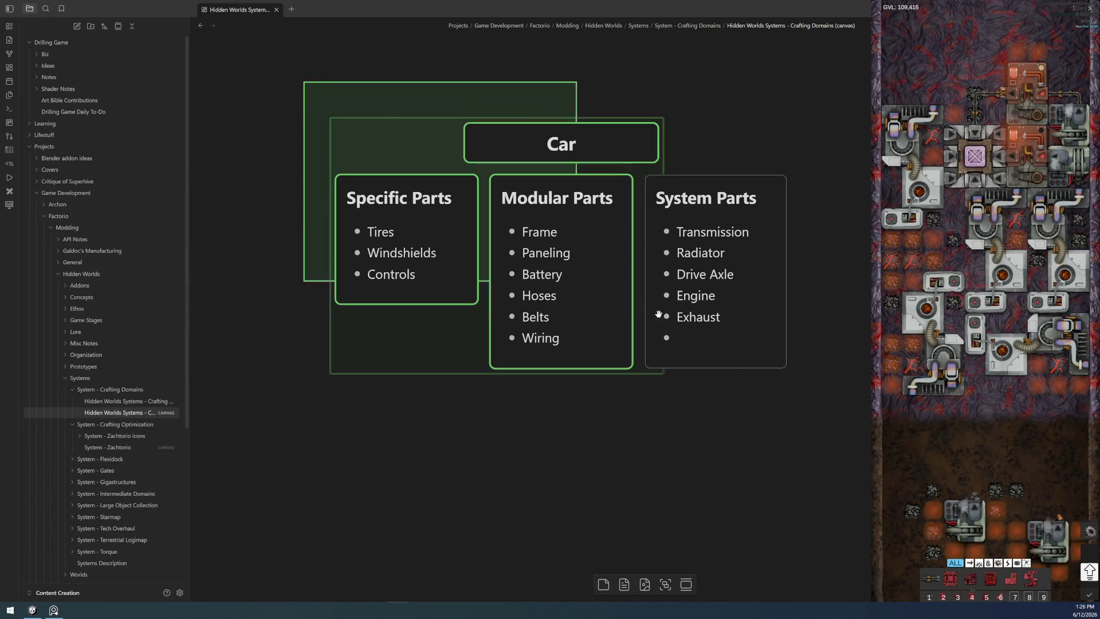
left_click(392, 224)
left_click(438, 438)
left_click_drag(294, 106, 831, 386)
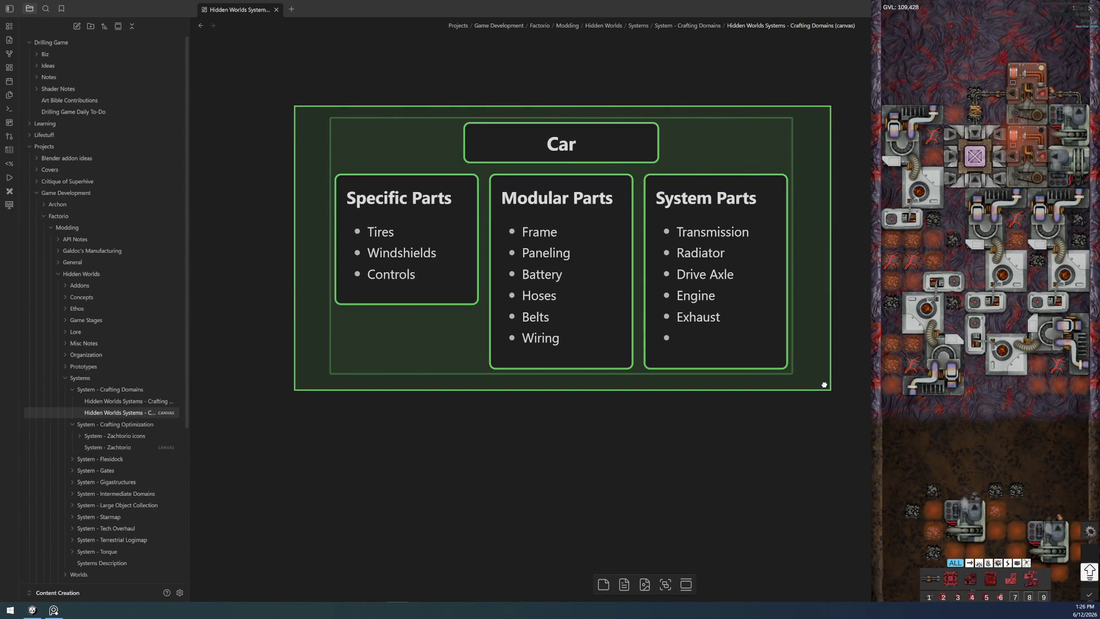
left_click_drag(832, 386, 831, 386)
mouse_move(312, 103)
left_mouse_down()
mouse_move(840, 414)
mouse_move(832, 398)
left_mouse_up()
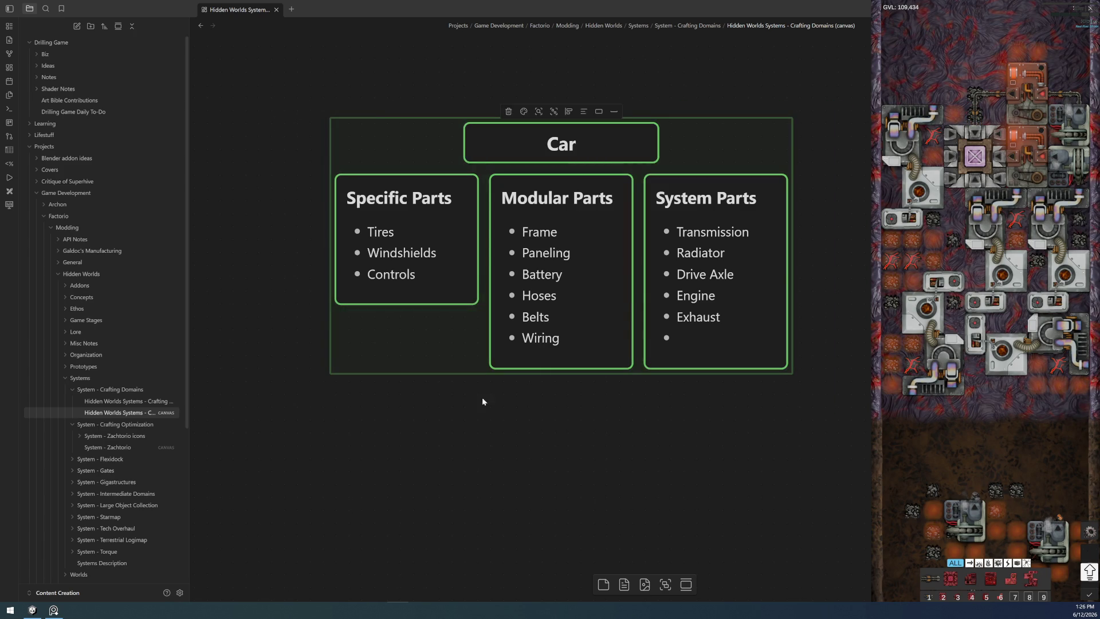
left_click(484, 373)
left_click(391, 213)
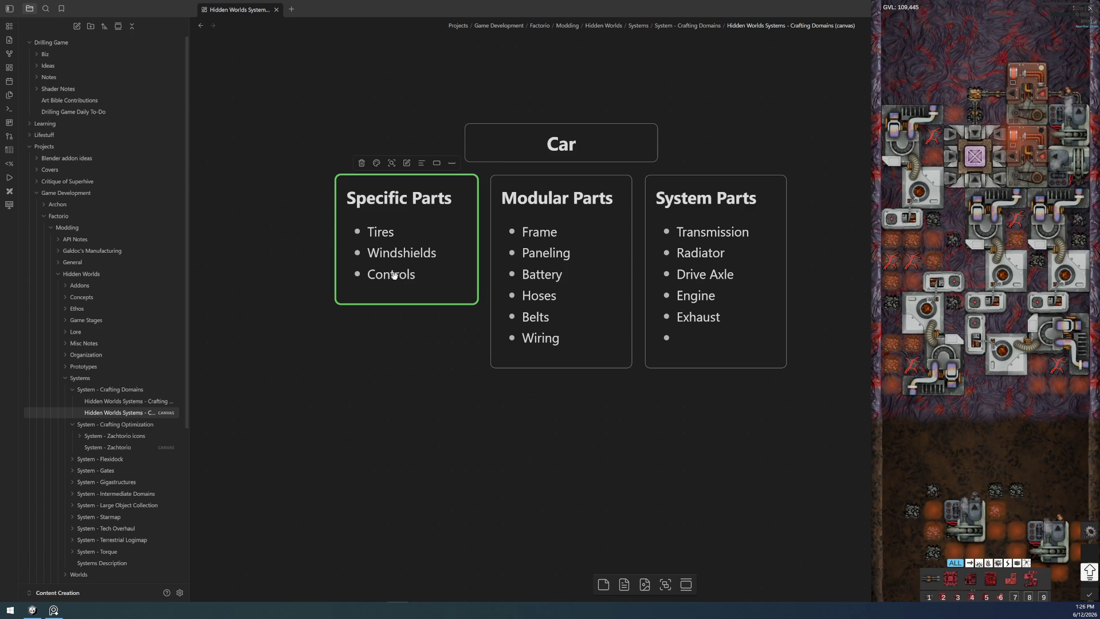
left_click(536, 352)
scroll(651, 377, "down", 10)
scroll(460, 305, "up", 5)
scroll(419, 232, "up", 5)
scroll(379, 161, "up", 3)
mouse_move(528, 187)
left_mouse_down()
mouse_move(843, 382)
mouse_move(612, 220)
left_mouse_up()
scroll(612, 219, "up", 3)
scroll(551, 332, "up", 2)
scroll(552, 332, "down", 2)
left_click_drag(608, 362, 537, 314)
left_click(859, 360)
left_click(762, 351)
scroll(526, 345, "left", 5)
scroll(527, 345, "left", 3)
scroll(524, 282, "left", 2)
scroll(503, 253, "left", 3)
scroll(515, 213, "down", 2)
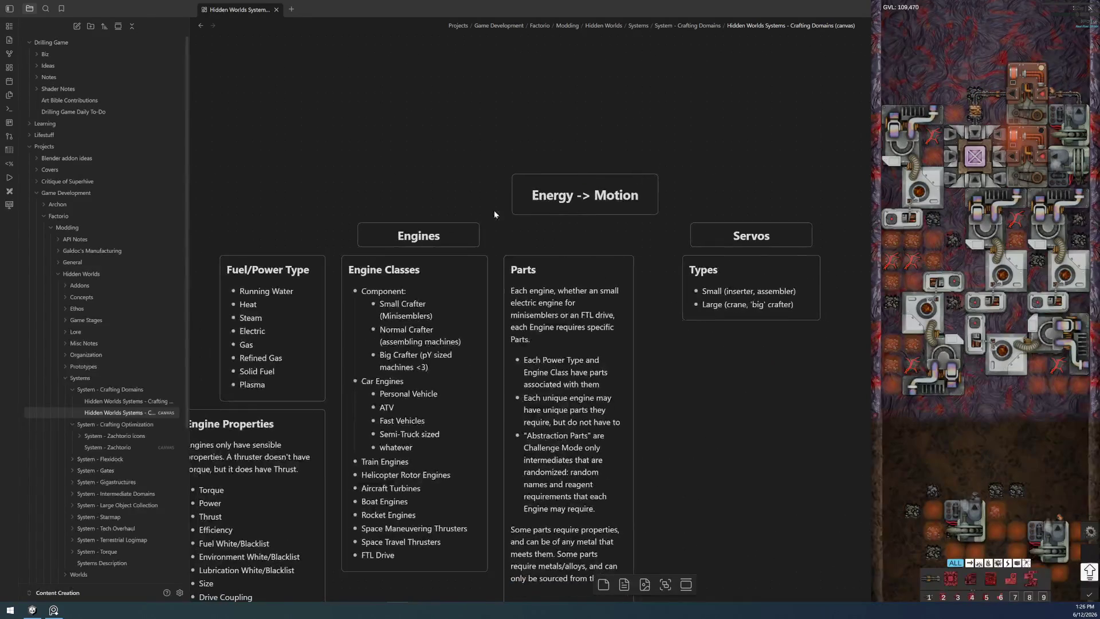
scroll(514, 213, "left", 2)
scroll(673, 336, "right", 6)
scroll(673, 335, "up", 2)
scroll(756, 336, "up", 3)
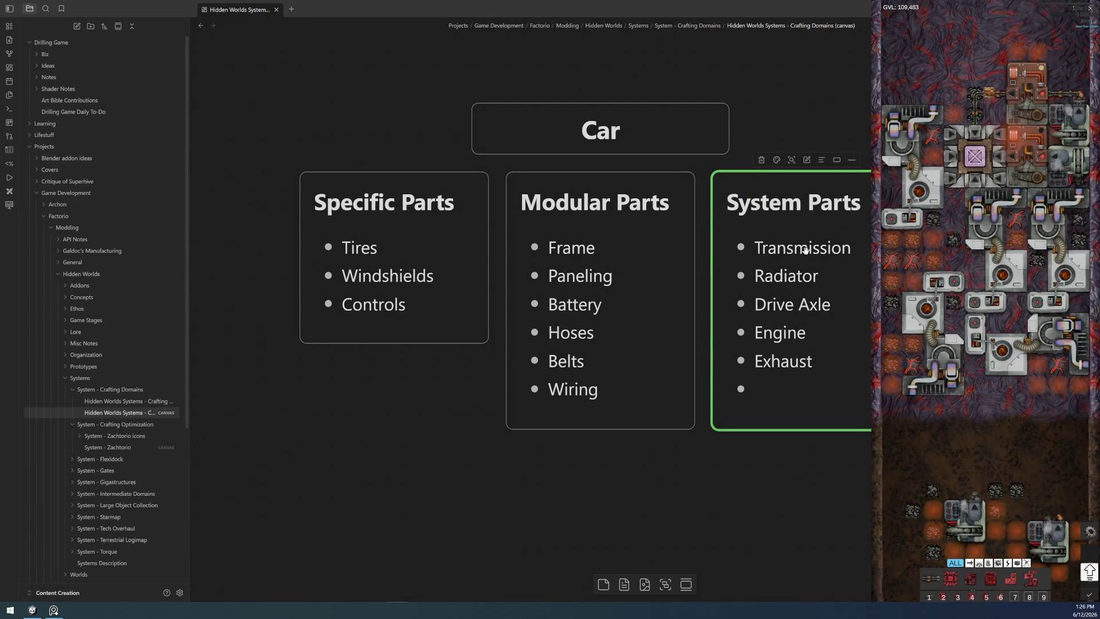
- Remove the empty trailing bullet from the System Parts card and shorten it to fit its five items
double_click(813, 416)
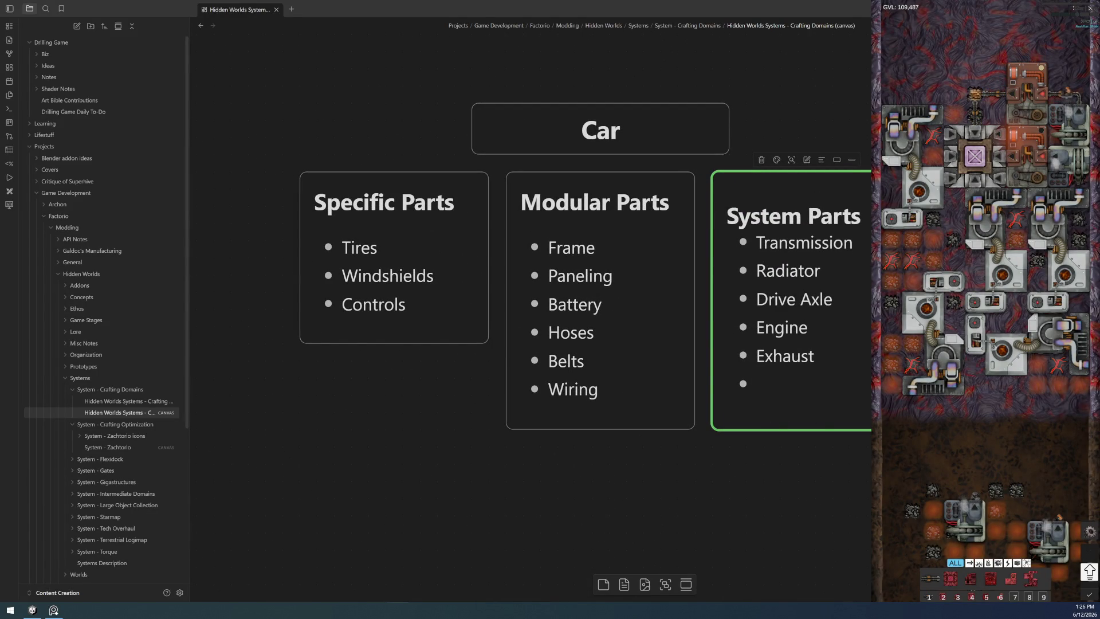
left_click(852, 462)
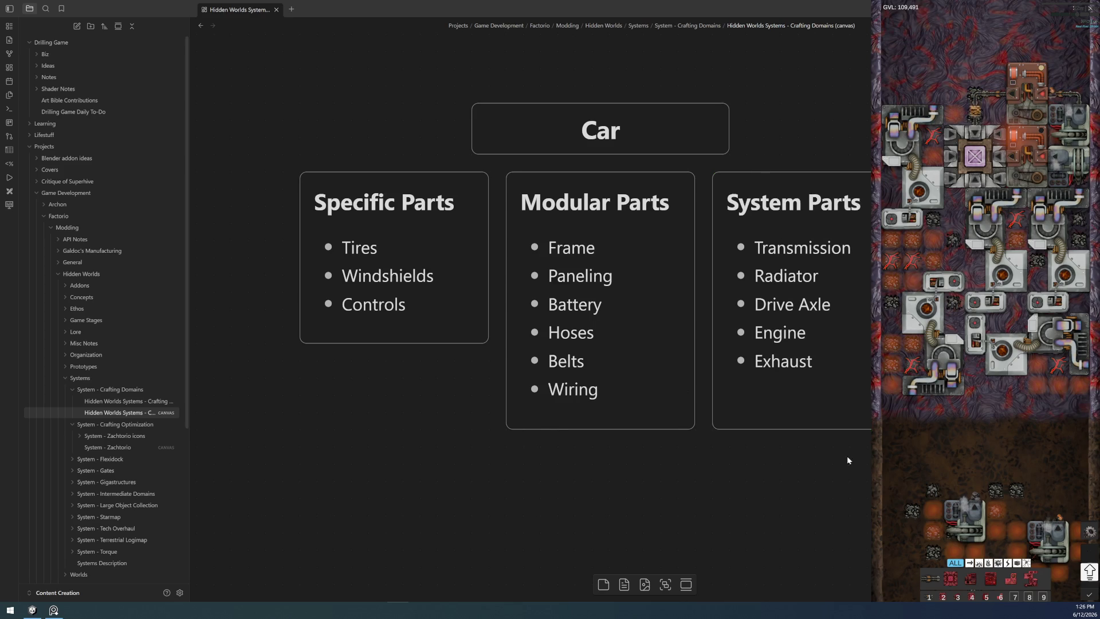
left_click_drag(841, 430, 842, 394)
left_click(836, 461)
scroll(836, 461, "down", 3)
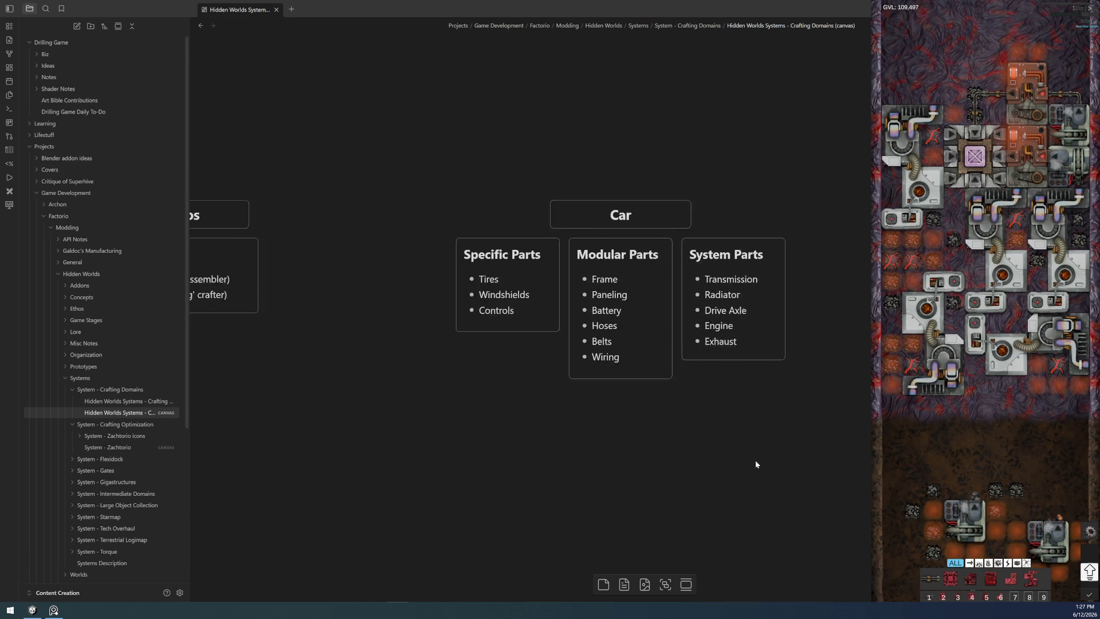
- Recentre the Car cards, select the group, then reopen and close the System Parts card for a check
mouse_move(684, 367)
left_mouse_down()
mouse_move(541, 387)
mouse_move(717, 439)
left_mouse_up()
scroll(541, 388, "up", 3)
scroll(717, 439, "down", 1)
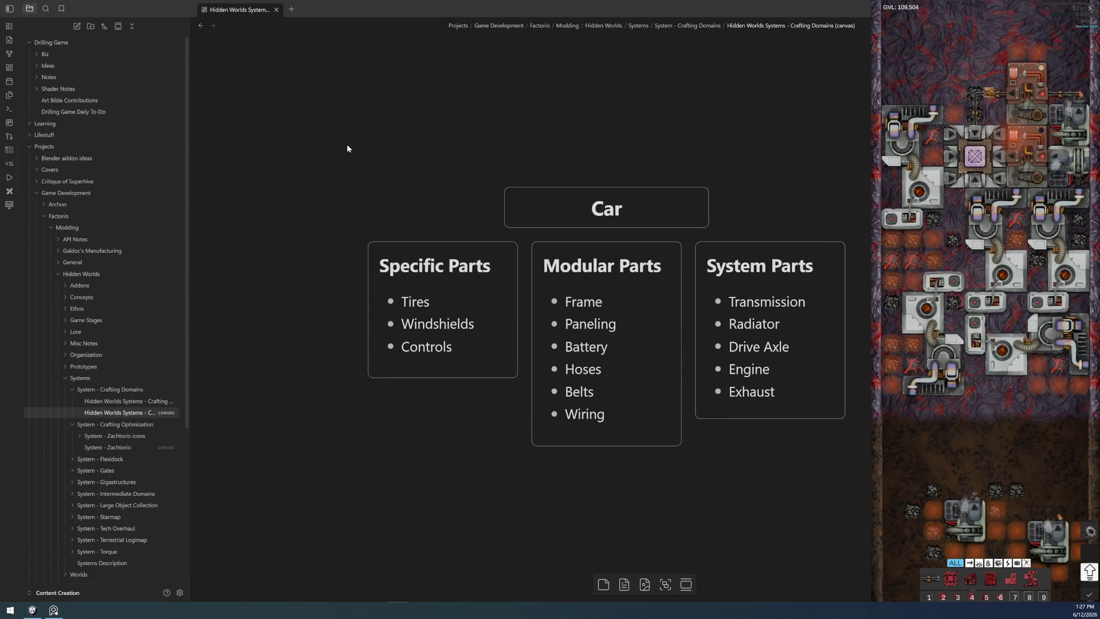
left_click_drag(326, 129, 873, 518)
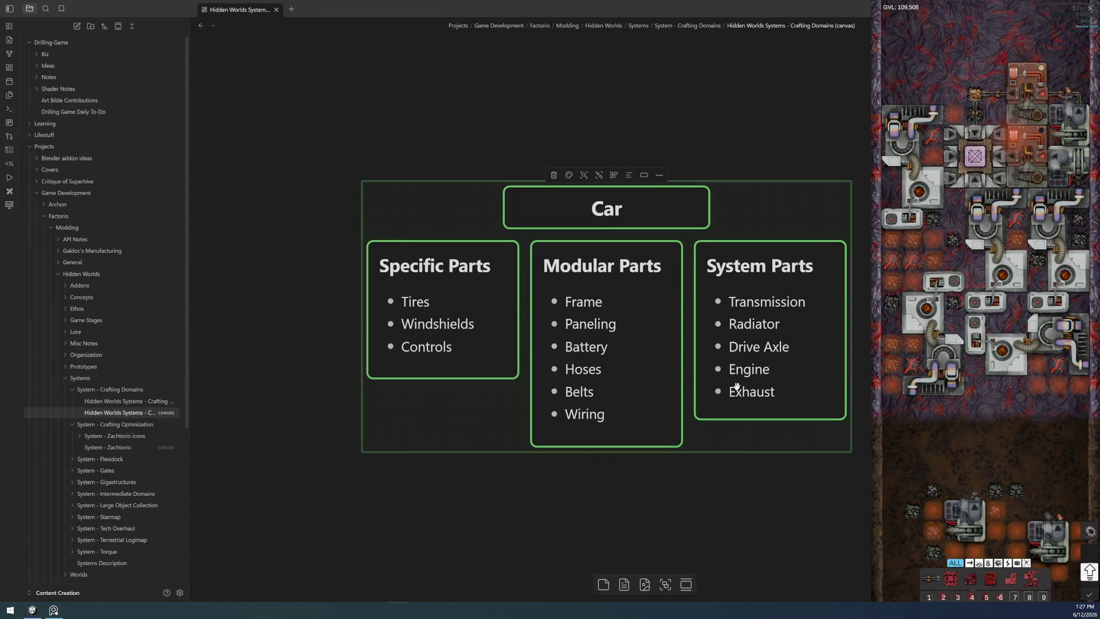
left_click(740, 371)
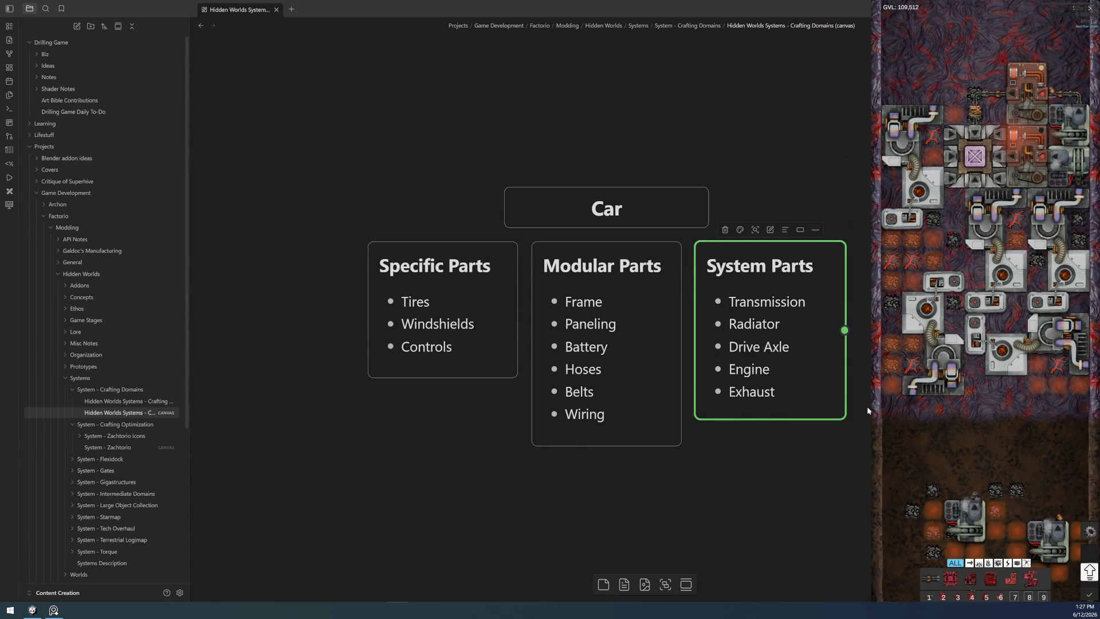
double_click(744, 345)
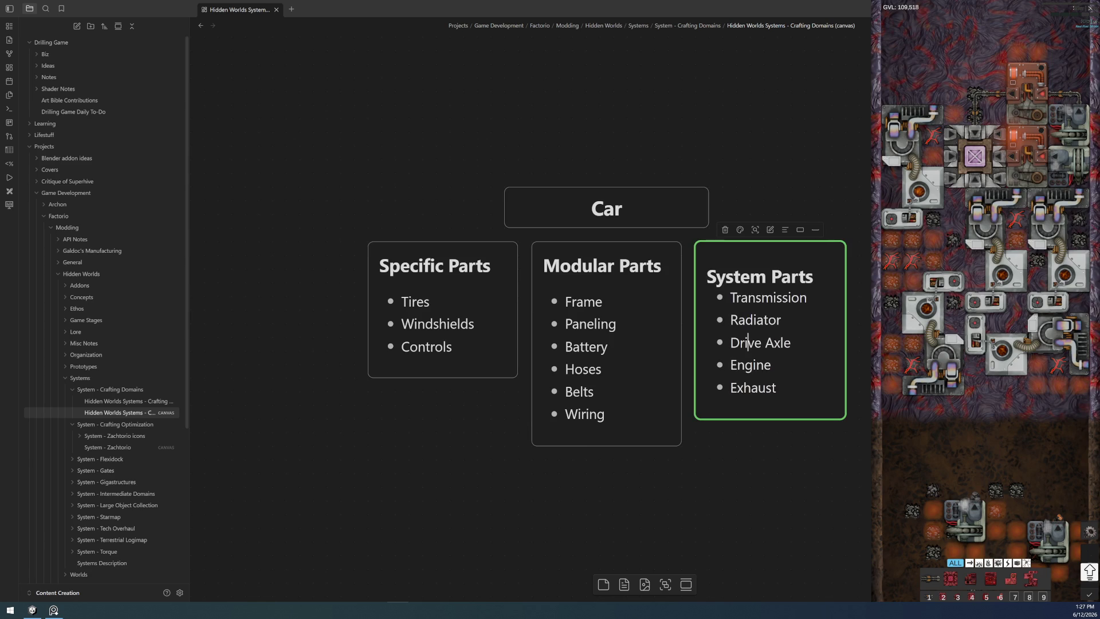
left_click(829, 533)
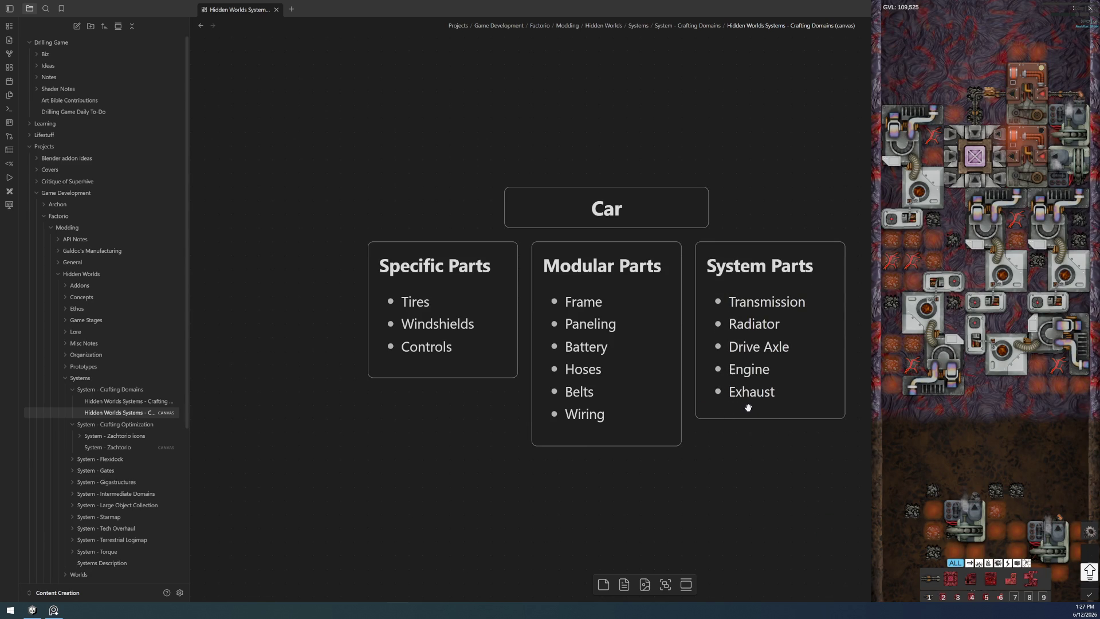
scroll(691, 406, "down", 5)
scroll(402, 375, "down", 3)
scroll(403, 376, "down", 2)
scroll(416, 283, "up", 6)
scroll(416, 283, "down", 3)
scroll(540, 288, "down", 3)
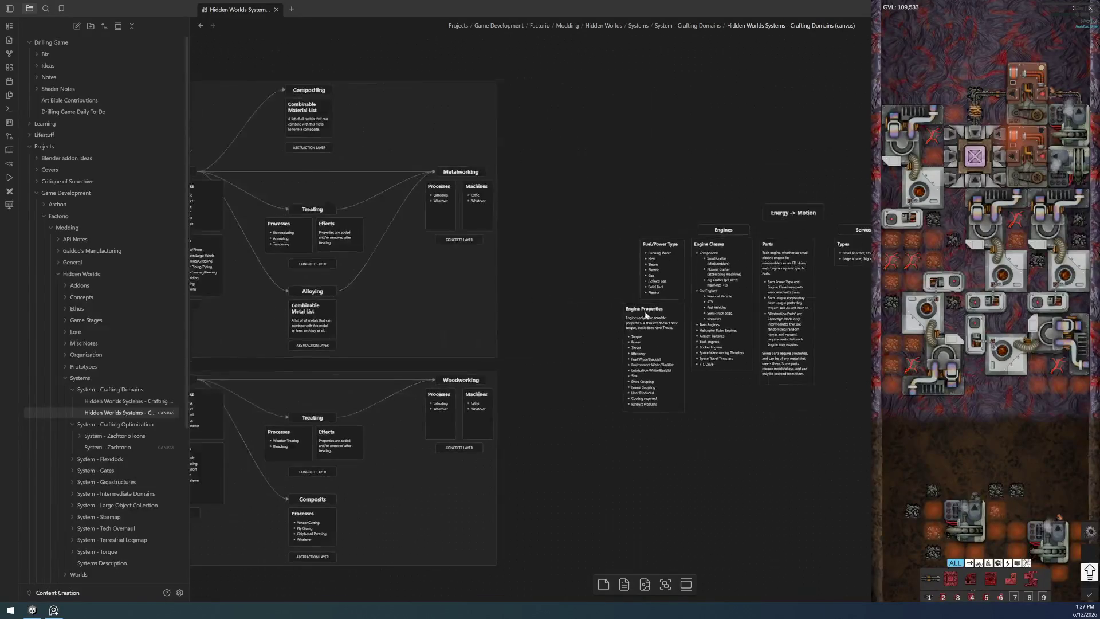
scroll(490, 328, "left", 3)
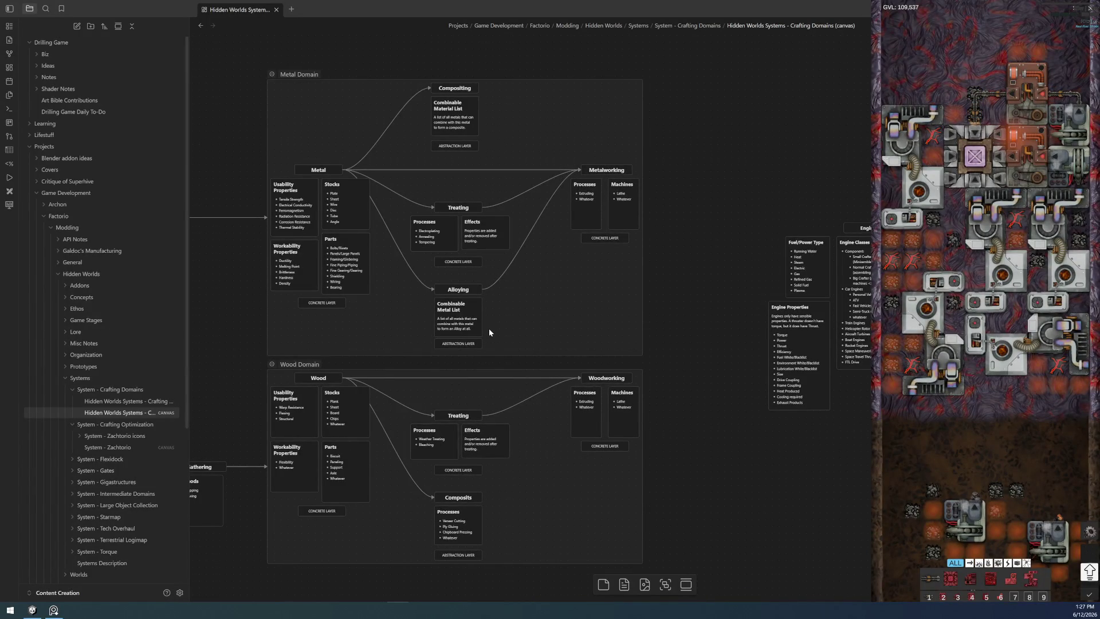
scroll(490, 329, "up", 2)
scroll(508, 352, "up", 2)
scroll(533, 396, "left", 3)
scroll(635, 375, "down", 2)
scroll(623, 384, "down", 1)
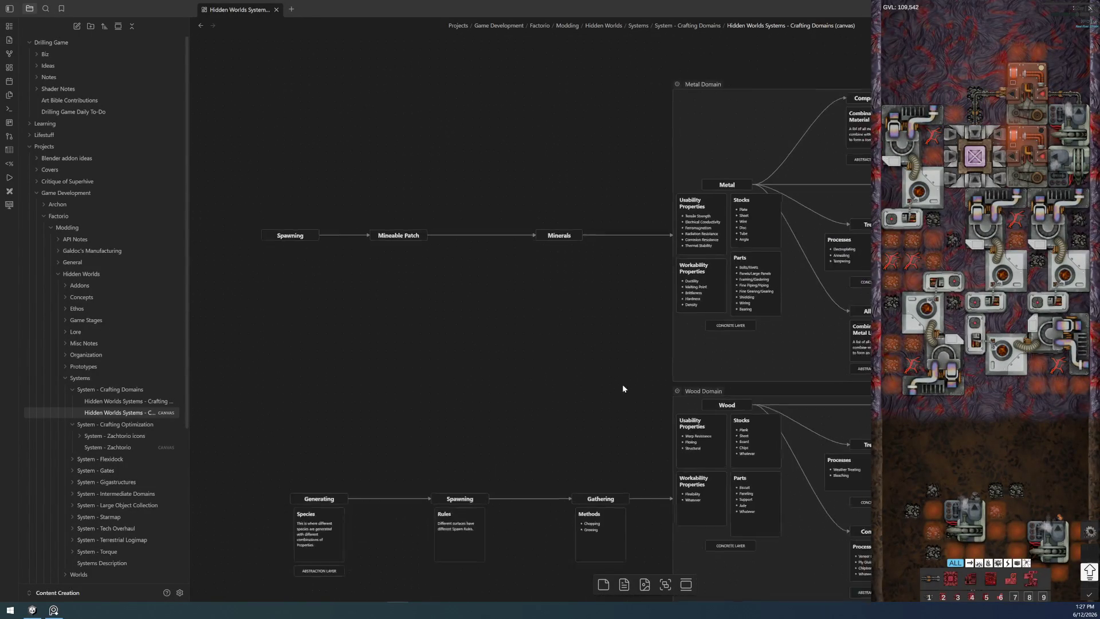
scroll(480, 438, "up", 2)
- Pan the canvas so the Metal Domain's Treating and Alloying nodes fill the view
left_click_drag(480, 439, 470, 301)
scroll(470, 302, "up", 1)
scroll(486, 257, "up", 2)
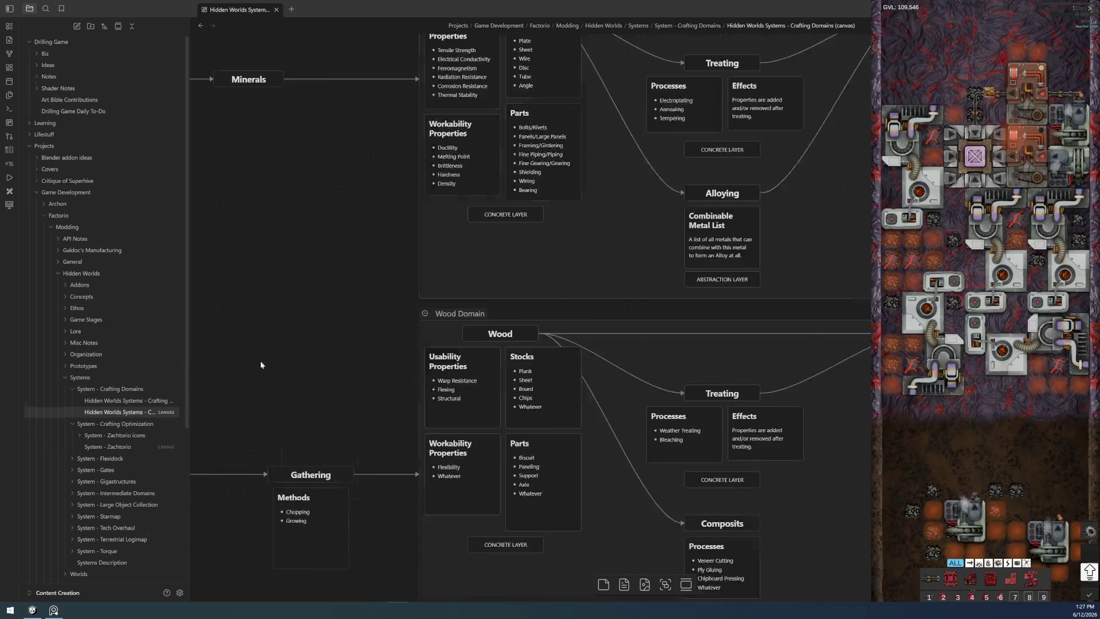
left_click_drag(486, 257, 539, 376)
scroll(539, 378, "up", 1)
scroll(529, 361, "up", 1)
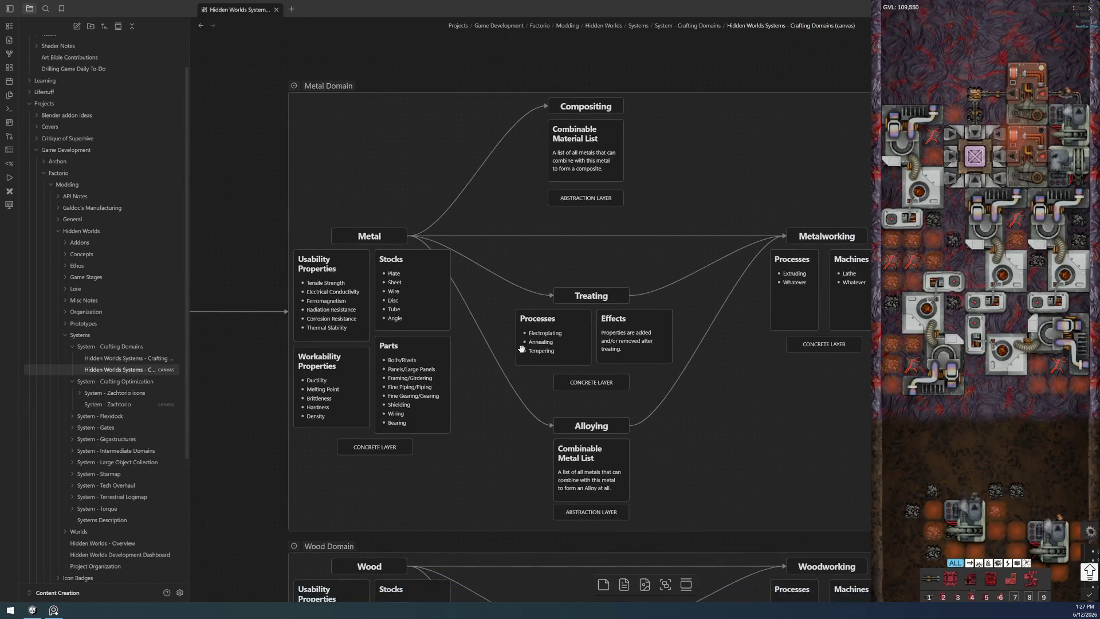
scroll(522, 347, "up", 1)
left_click_drag(522, 350, 492, 359)
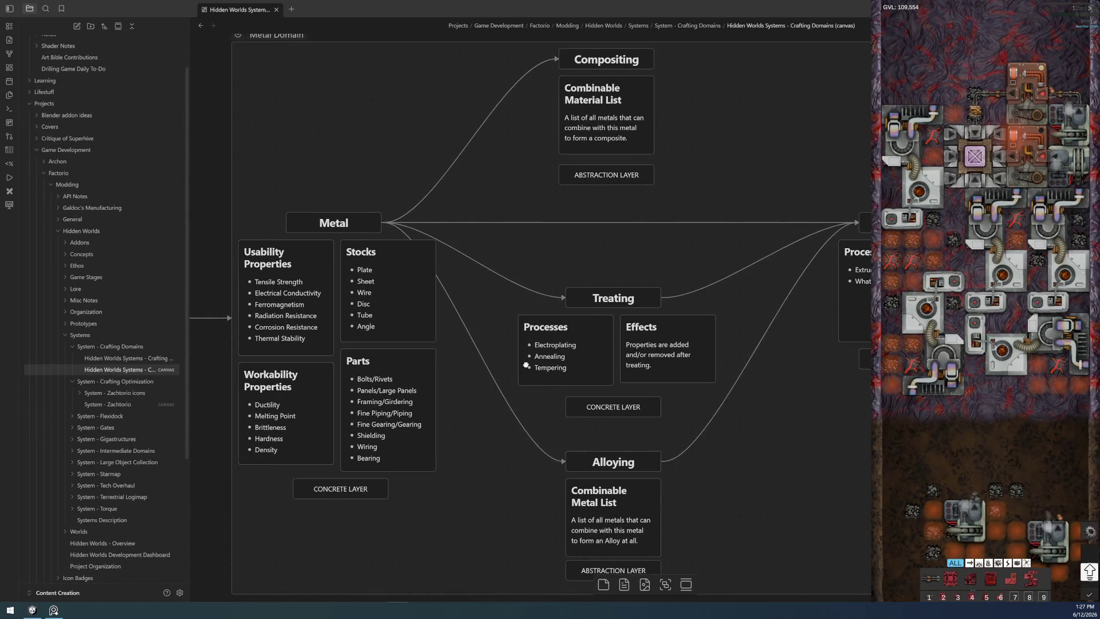
scroll(488, 361, "down", 1)
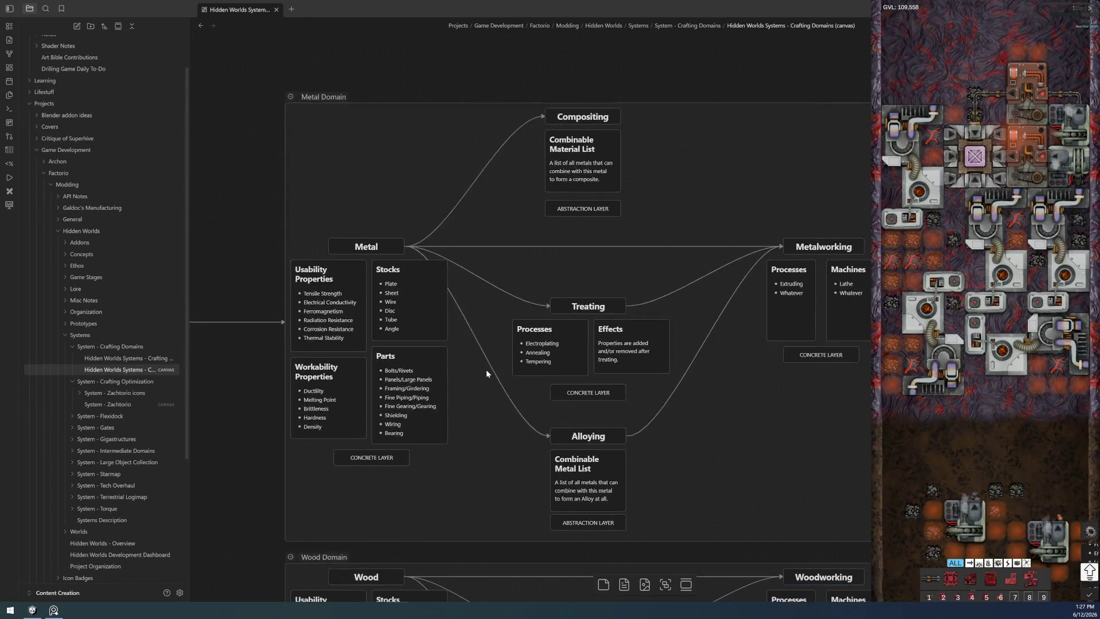
scroll(486, 366, "down", 1)
scroll(486, 349, "up", 2)
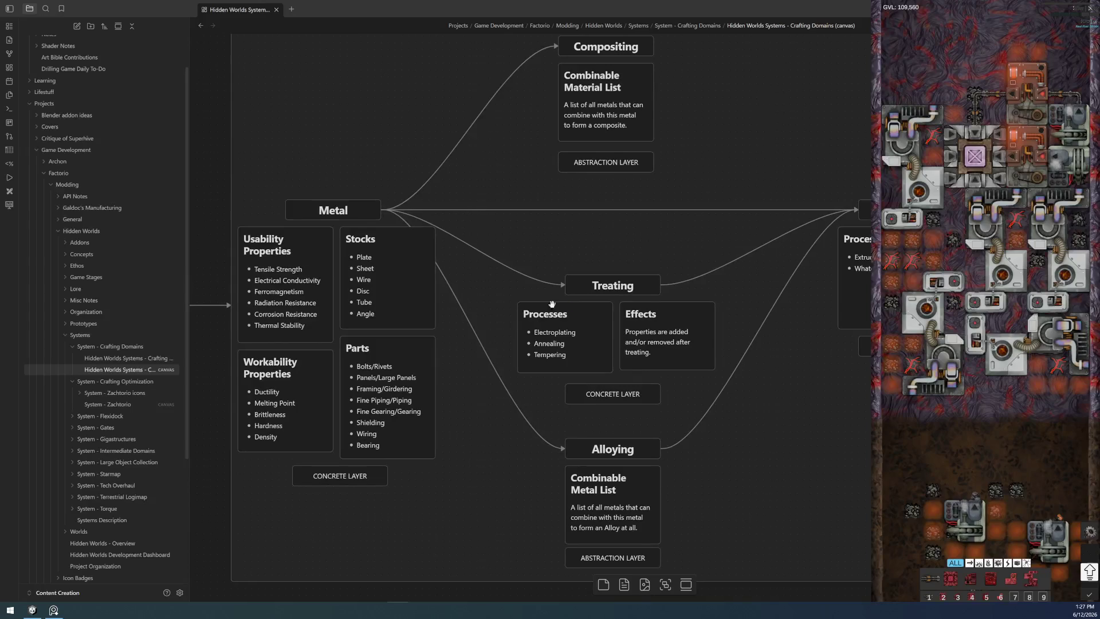
left_click_drag(699, 261, 692, 266)
scroll(665, 267, "down", 2)
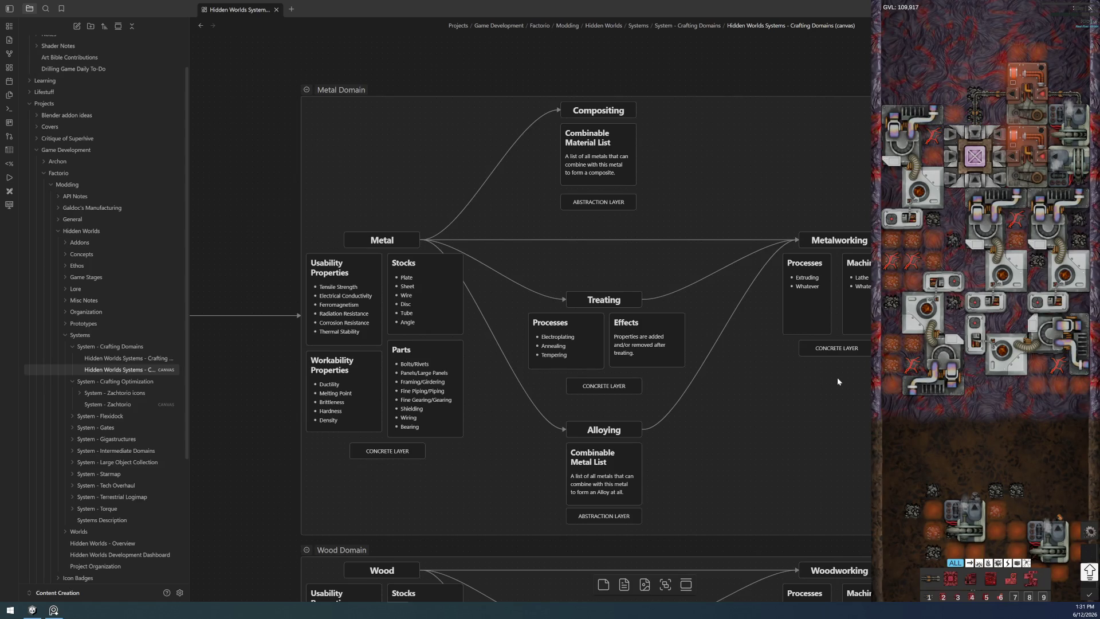
left_click(576, 207)
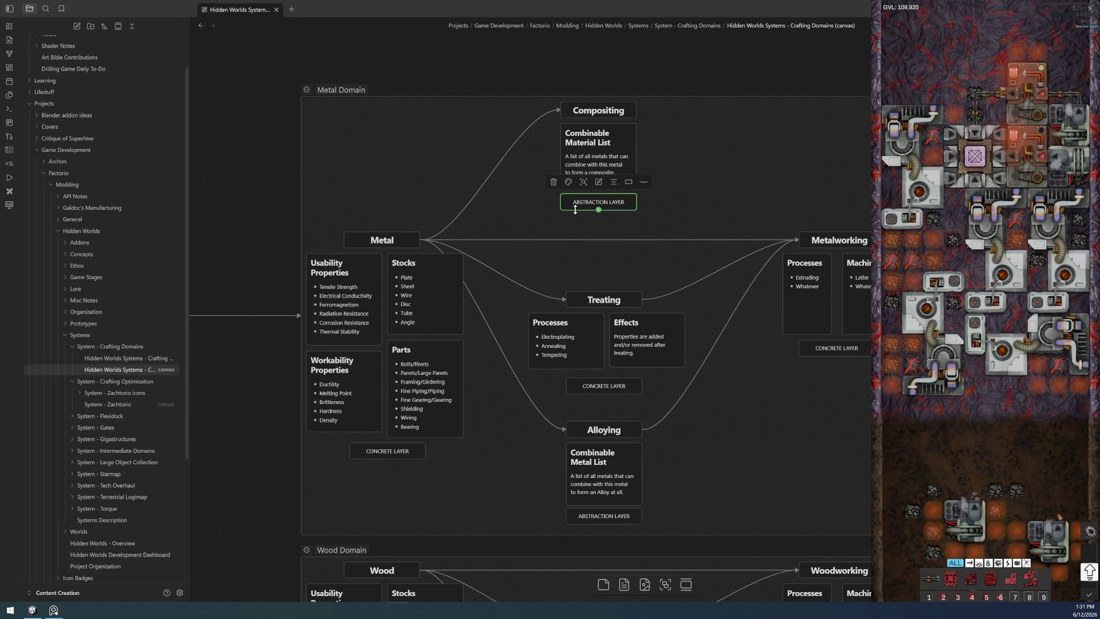
left_click(573, 519)
left_click(395, 452)
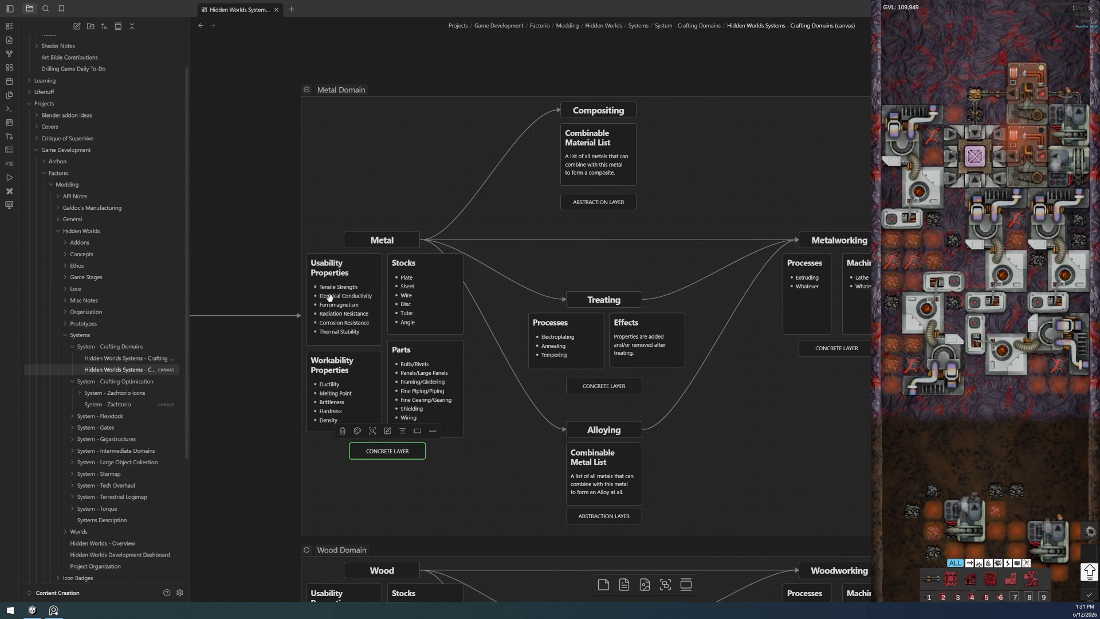
left_click(267, 346)
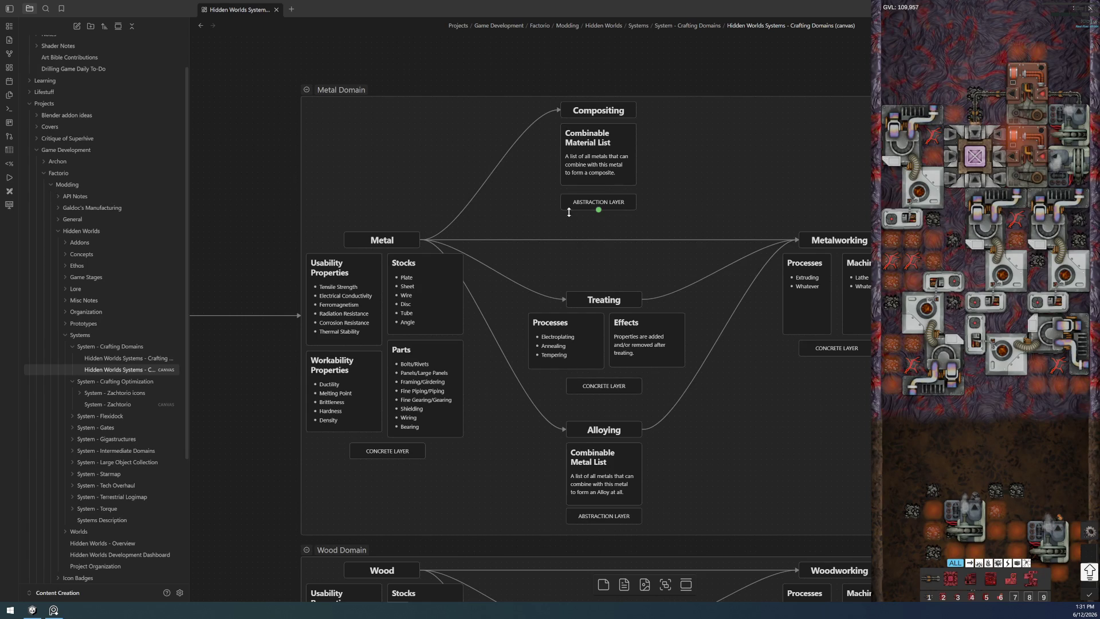
left_click(570, 516)
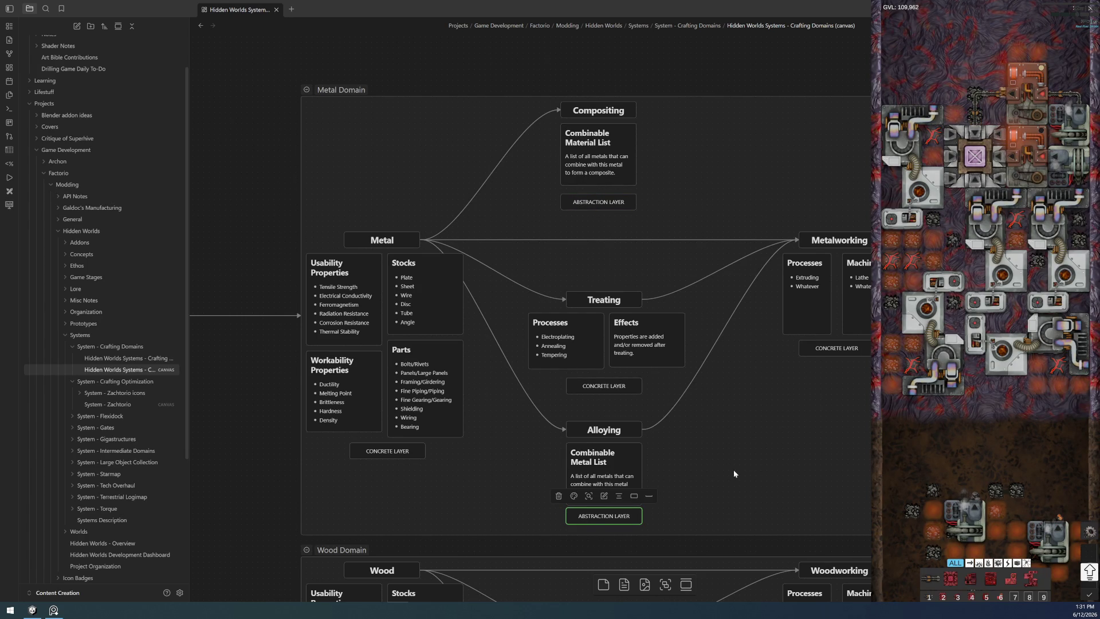
scroll(733, 469, "down", 5)
scroll(708, 271, "up", 3)
scroll(644, 413, "down", 3)
scroll(639, 359, "up", 5, "ctrl")
scroll(520, 165, "down", 5, "ctrl")
scroll(555, 263, "down", 3)
scroll(673, 297, "up", 2, "ctrl")
scroll(519, 326, "up", 2, "ctrl")
scroll(519, 327, "down", 3, "ctrl")
scroll(753, 246, "up", 3)
scroll(698, 381, "up", 2, "ctrl")
scroll(696, 385, "up", 2, "ctrl")
scroll(699, 362, "up", 2, "ctrl")
scroll(699, 361, "up", 1, "ctrl")
left_click_drag(728, 356, 780, 368)
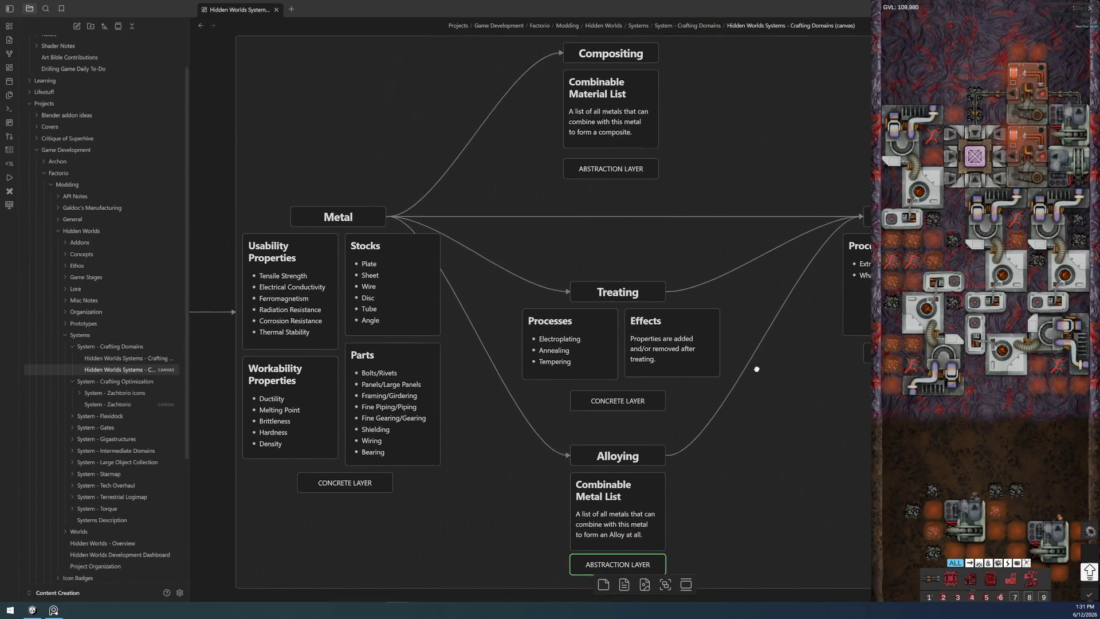
scroll(780, 366, "down", 2, "ctrl")
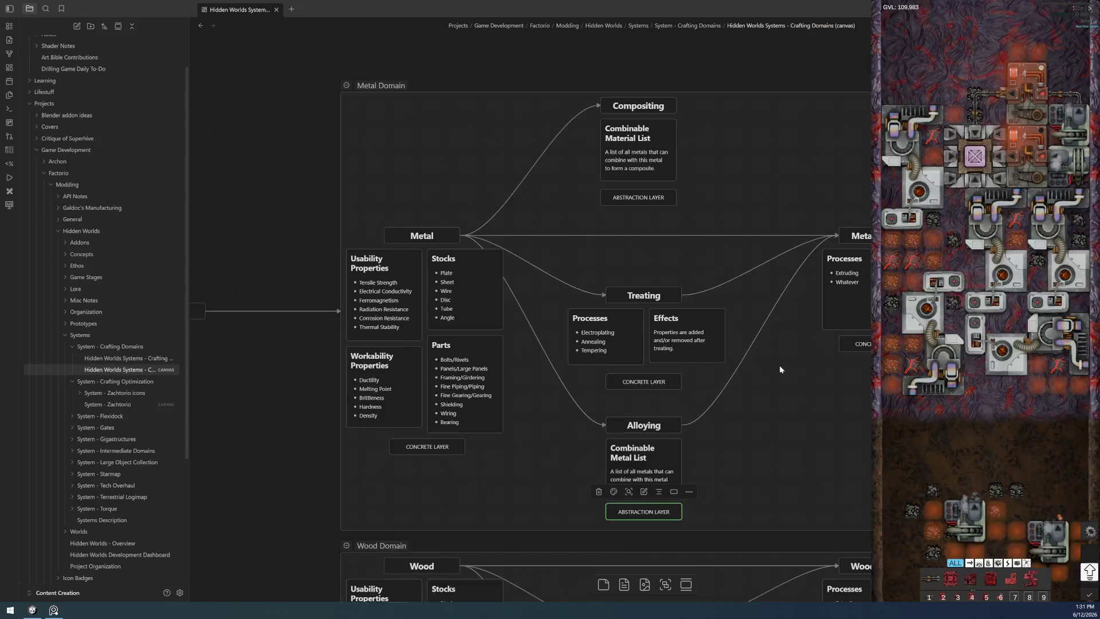
scroll(779, 366, "up", 2, "ctrl")
left_click_drag(741, 342, 708, 347)
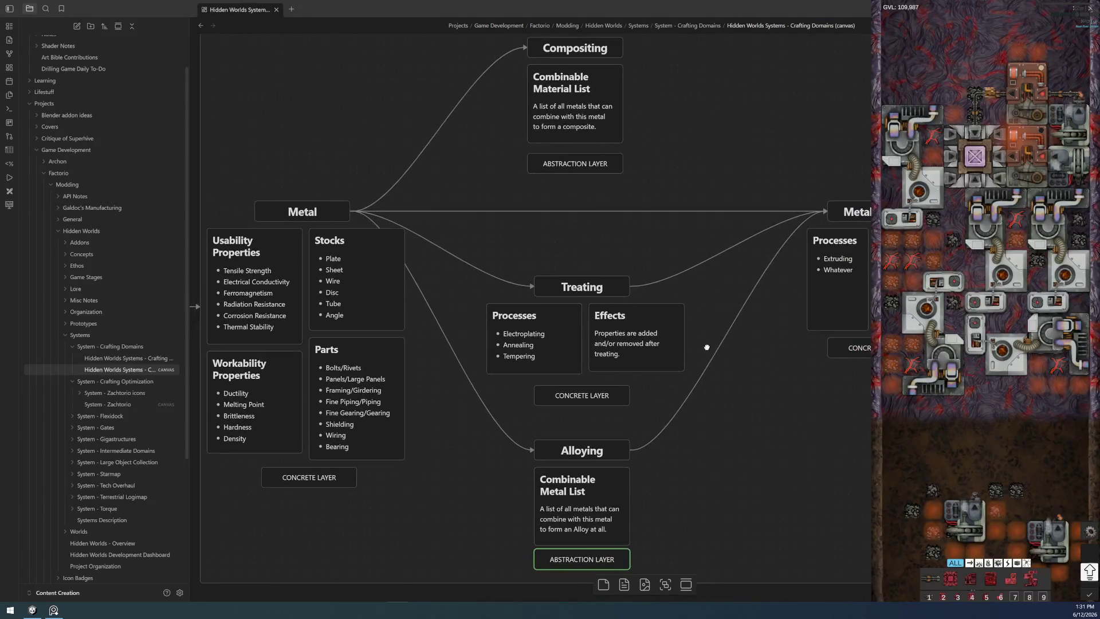
mouse_move(869, 320)
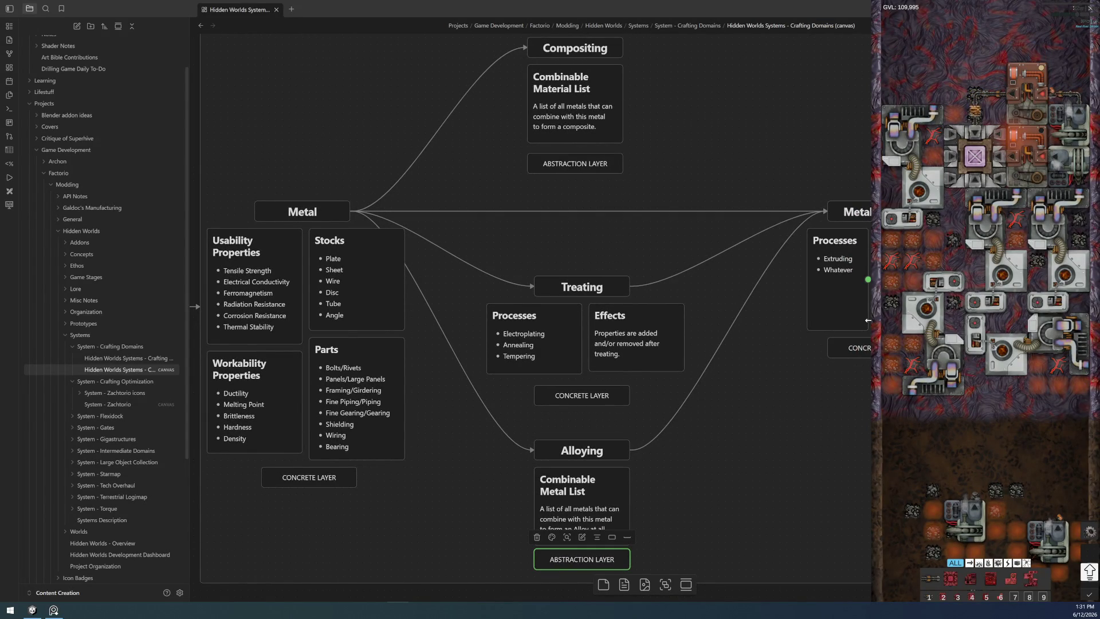
key("Escape")
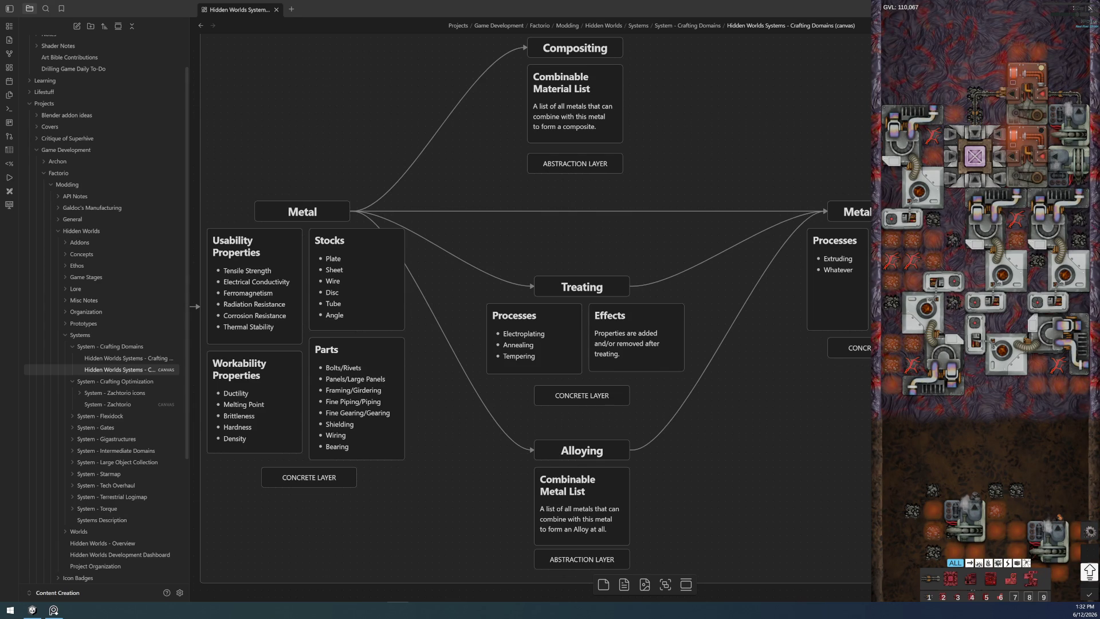
scroll(427, 286, "left", 5)
scroll(493, 404, "left", 3)
scroll(645, 462, "down", 2)
scroll(656, 324, "up", 2)
scroll(678, 402, "up", 2)
scroll(671, 418, "down", 2)
scroll(646, 315, "up", 3)
scroll(579, 374, "up", 2)
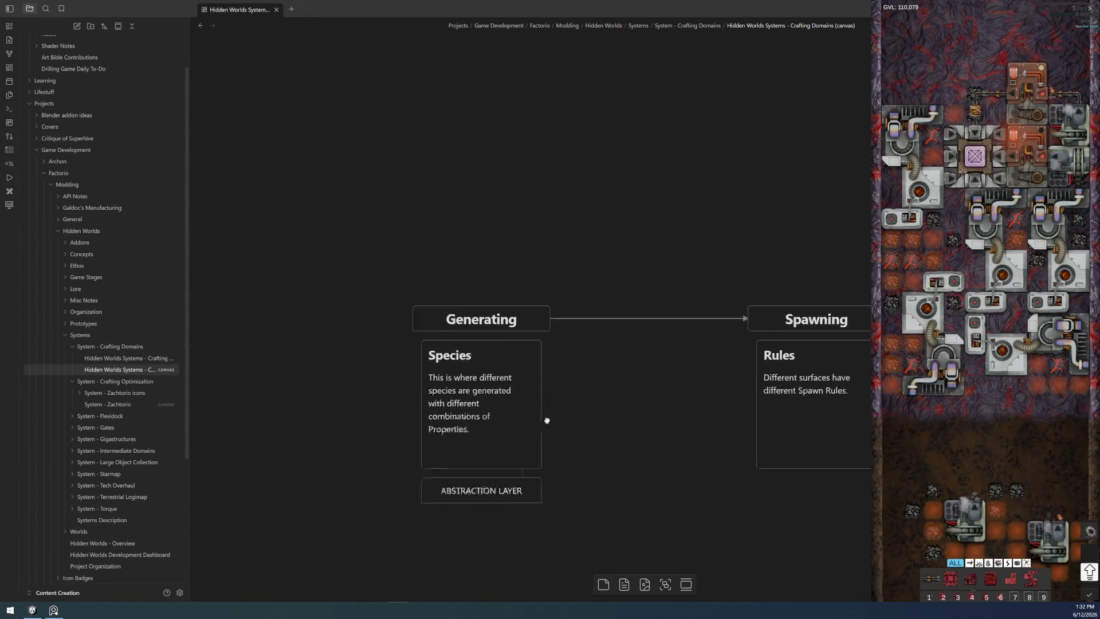
scroll(535, 464, "down", 3)
scroll(474, 469, "down", 1)
scroll(550, 324, "down", 2)
scroll(422, 435, "down", 1)
- Paste a copy of the Species, Rules and Methods cards beneath the Spawning row
left_click_drag(319, 418, 828, 503)
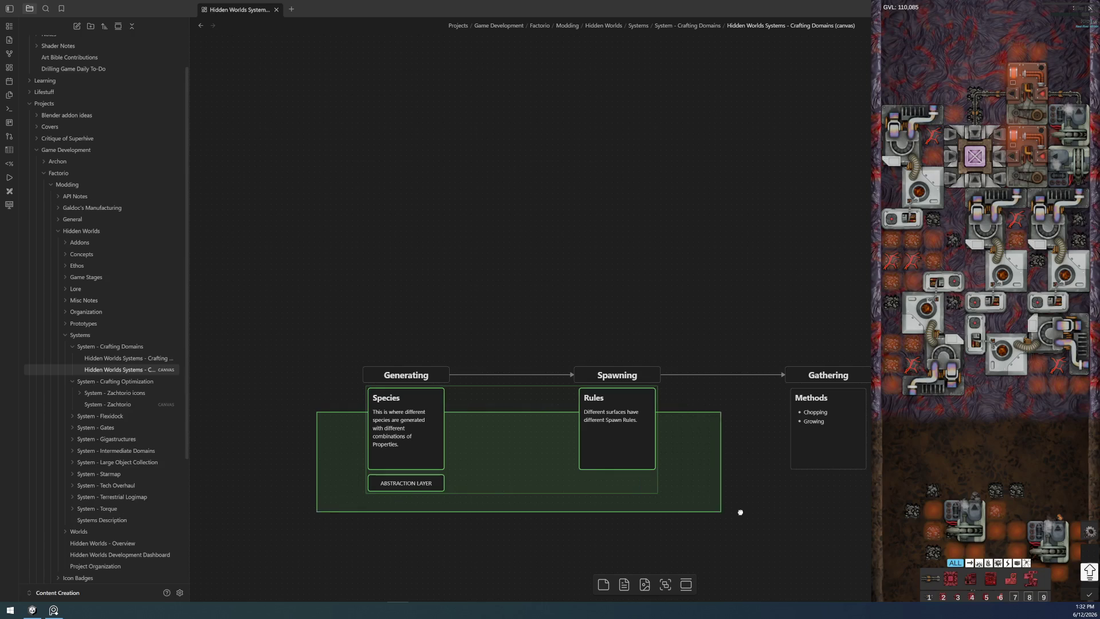
left_click_drag(503, 265, 451, 328)
key("ctrl+v")
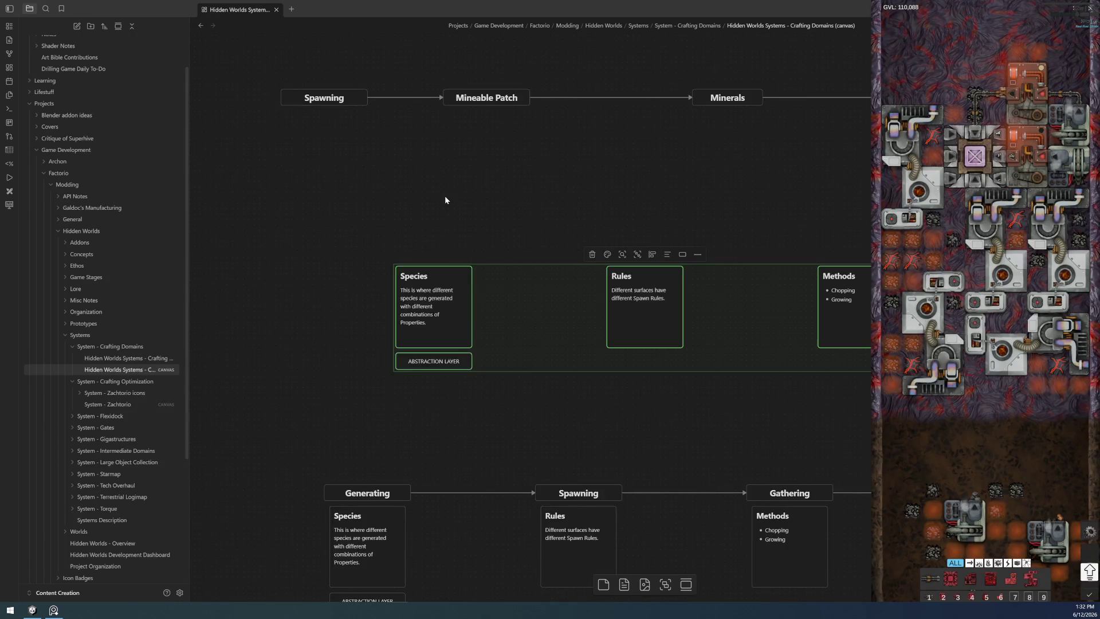
left_click_drag(418, 275, 329, 151)
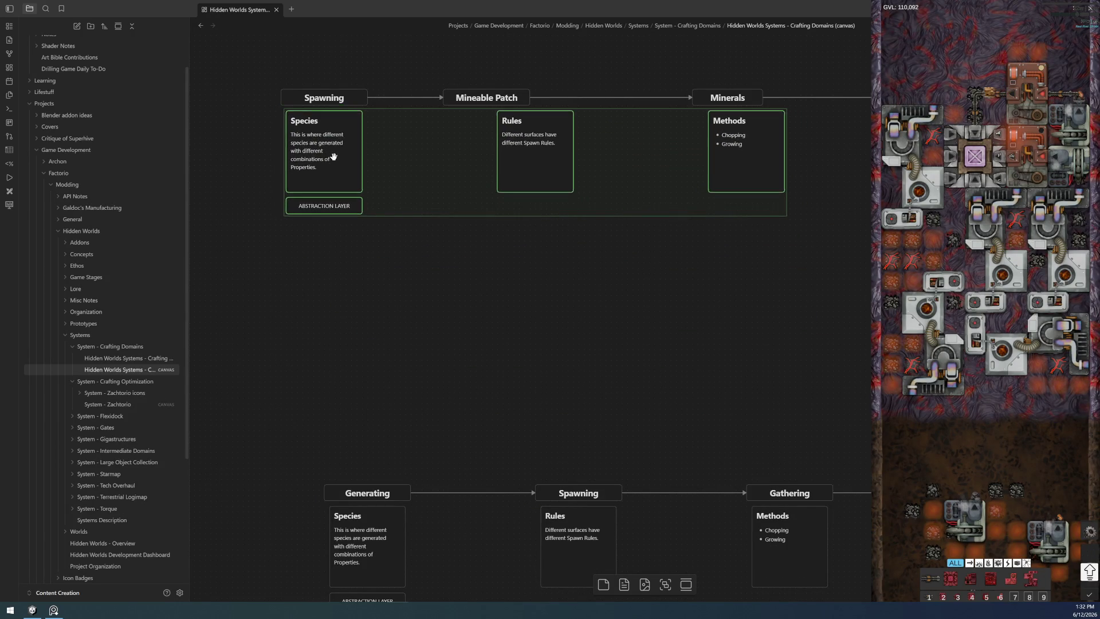
left_click(381, 234)
scroll(470, 267, "up", 4)
- Move the Rules card under Mineable Patch and the Methods card under Minerals
left_click_drag(679, 218, 556, 216)
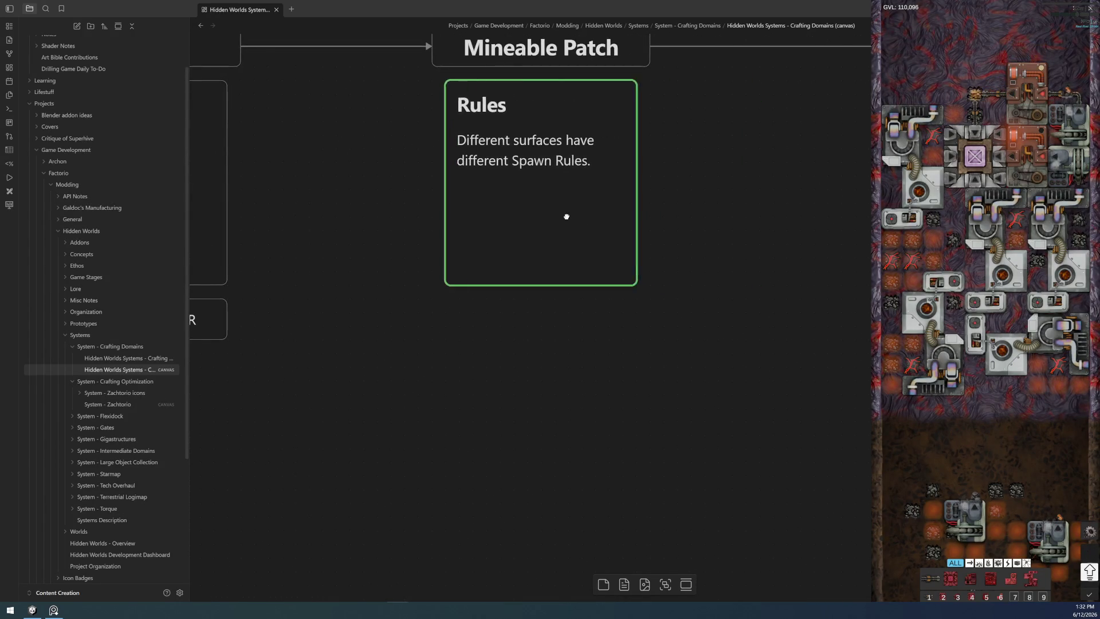
left_click(703, 220)
scroll(531, 258, "right", 5)
left_click_drag(826, 215, 791, 215)
left_click(758, 100)
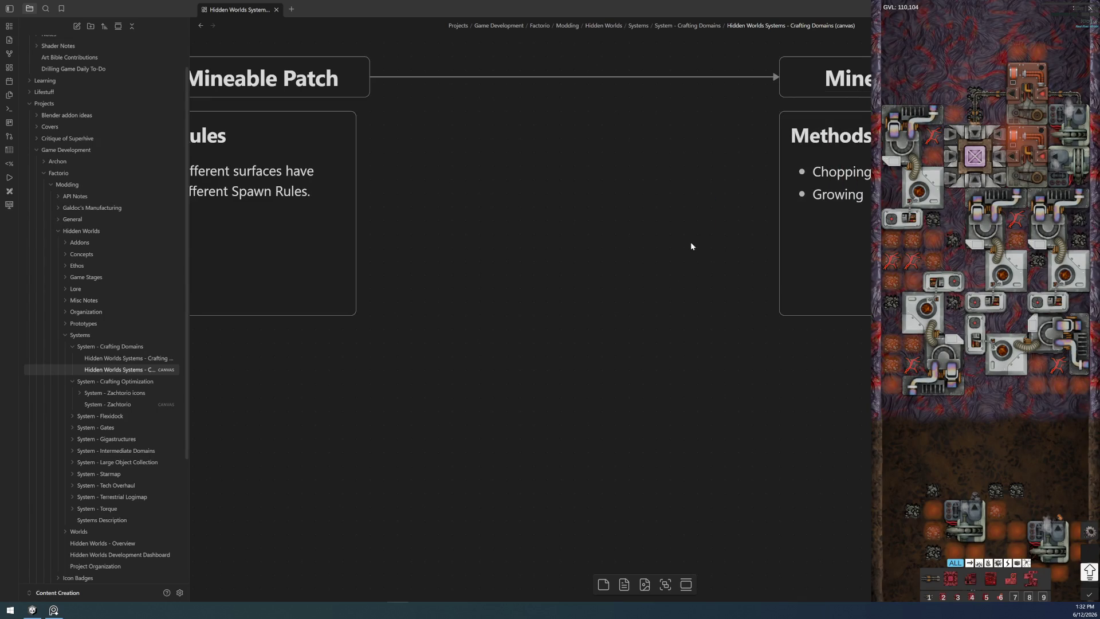
scroll(693, 246, "up", 3)
scroll(766, 314, "right", 3)
- Narrow the Methods card under Minerals and nudge it slightly right
left_click(787, 344)
left_click_drag(877, 316, 869, 315)
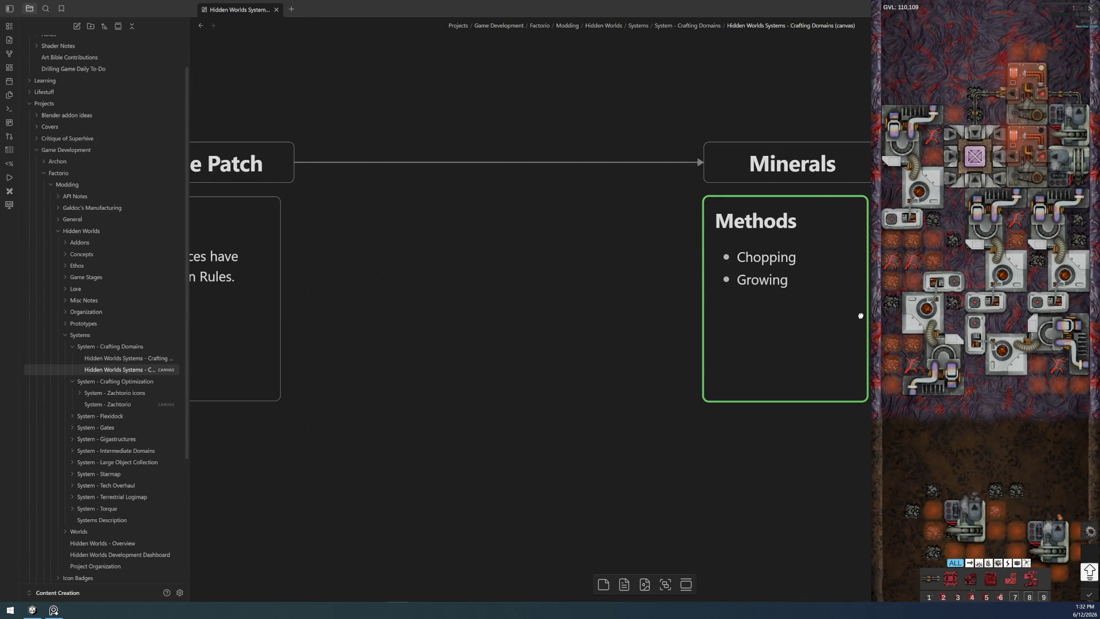
left_click_drag(781, 233, 792, 232)
left_click(622, 292)
- Replace the Methods card bullets under Minerals with Mining and Gathering
double_click(774, 277)
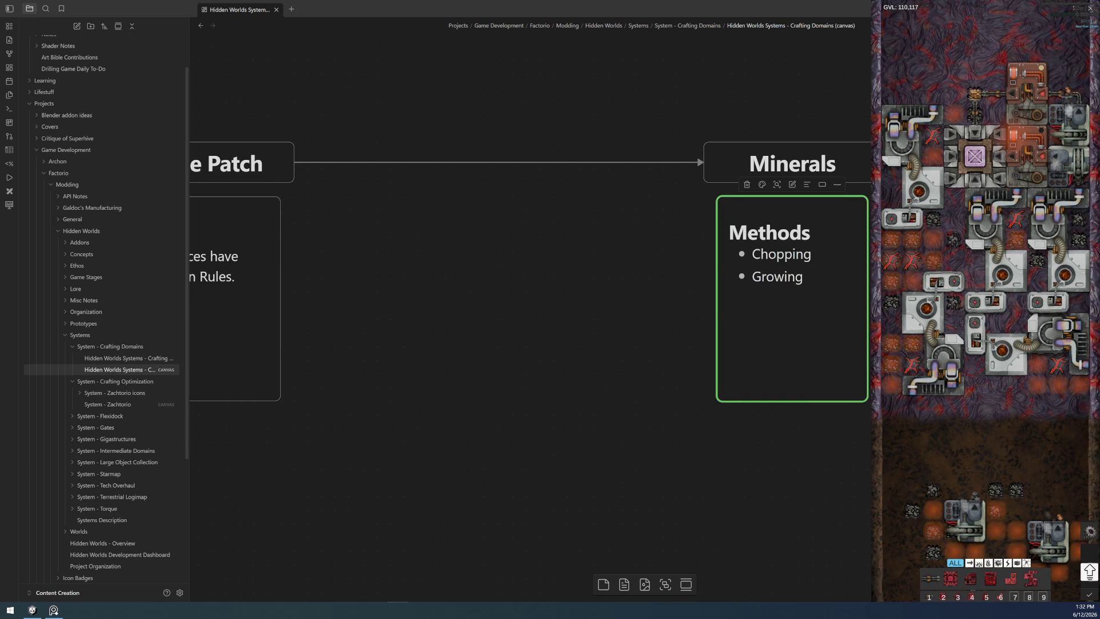
key("shift+Home")
key("BackSpace")
key("BackSpace")
key("BackSpace")
key("BackSpace")
key("BackSpace")
key("BackSpace")
key("BackSpace")
key("BackSpace")
key("BackSpace")
type("Mining,")
key("Return")
type("Gathering")
left_click(536, 310)
scroll(536, 311, "down", 3)
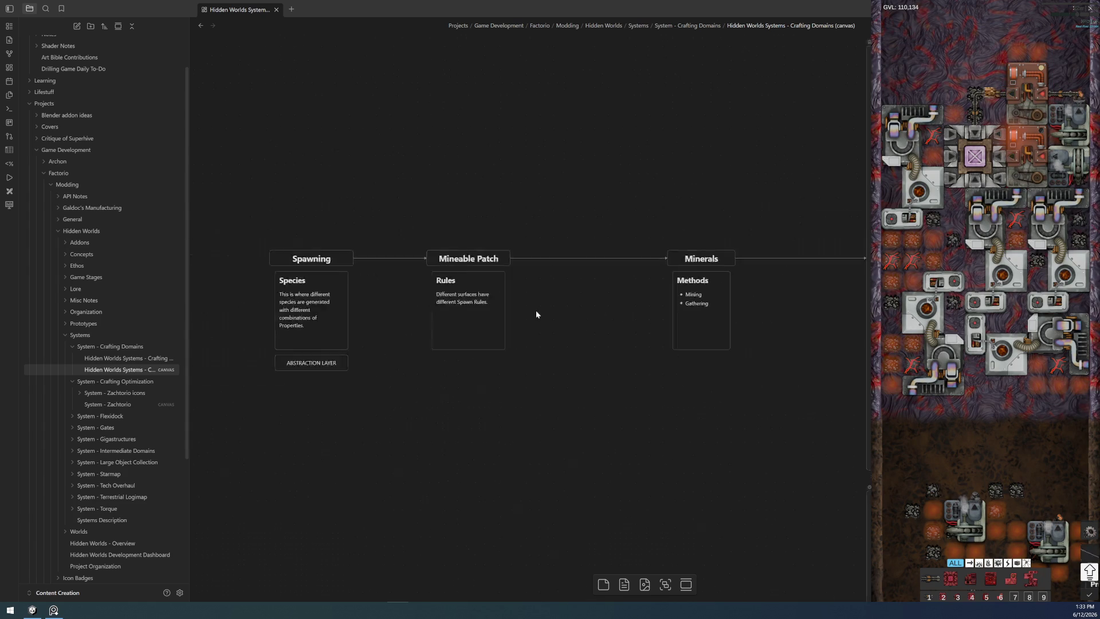
scroll(498, 315, "up", 5)
scroll(498, 315, "up", 1)
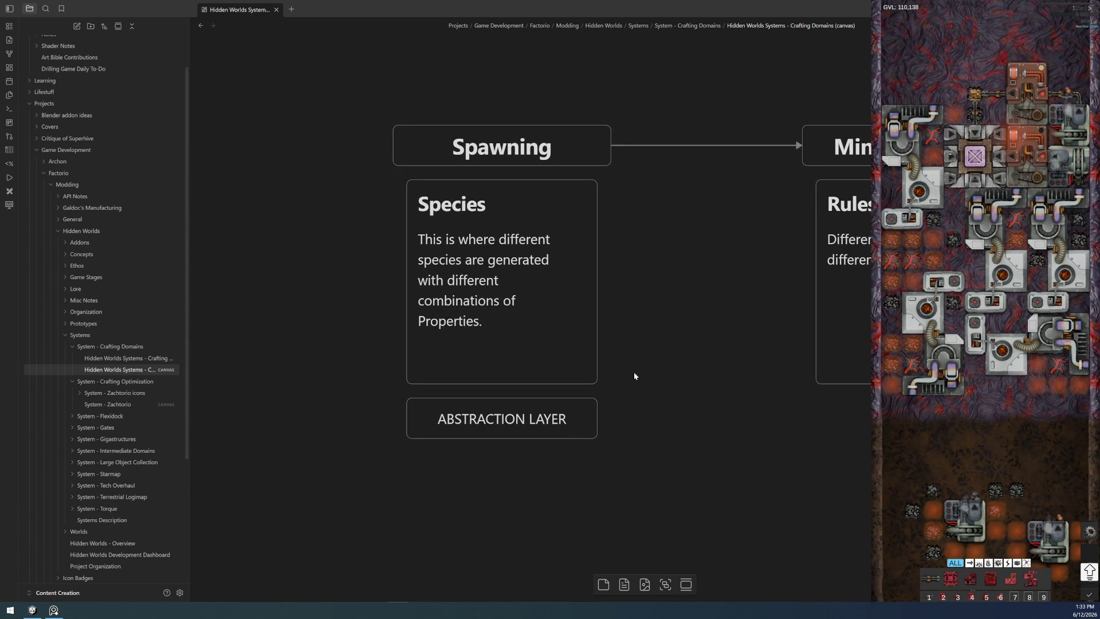
- Rename the Species card under Spawning to Types, describing types of minerals
left_click(473, 335)
double_click(504, 253)
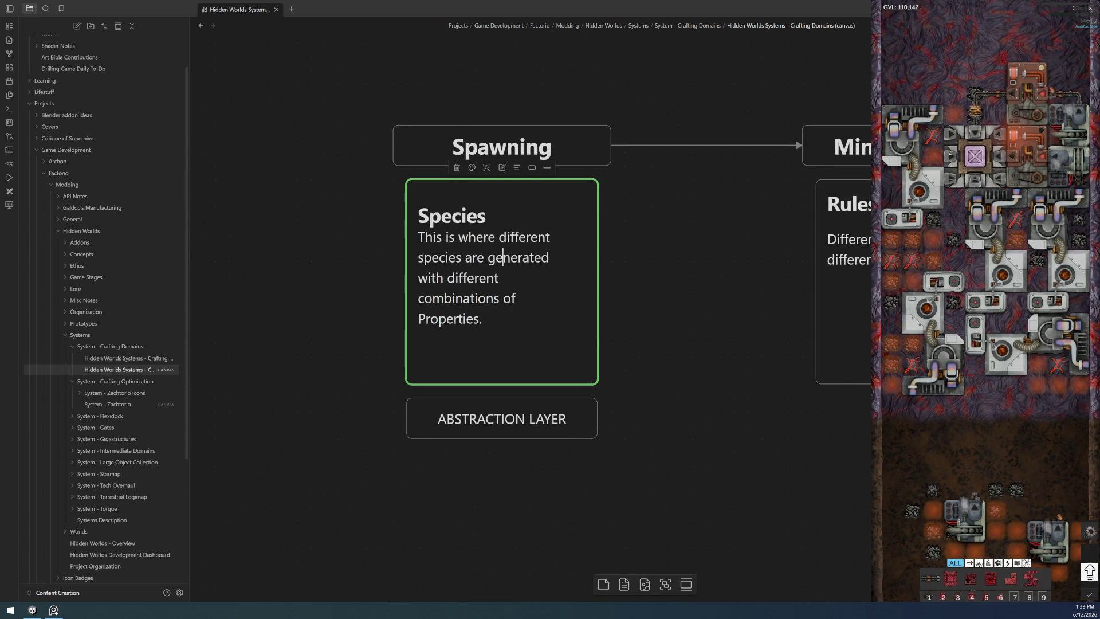
left_click(505, 216)
double_click(506, 216)
type("Types")
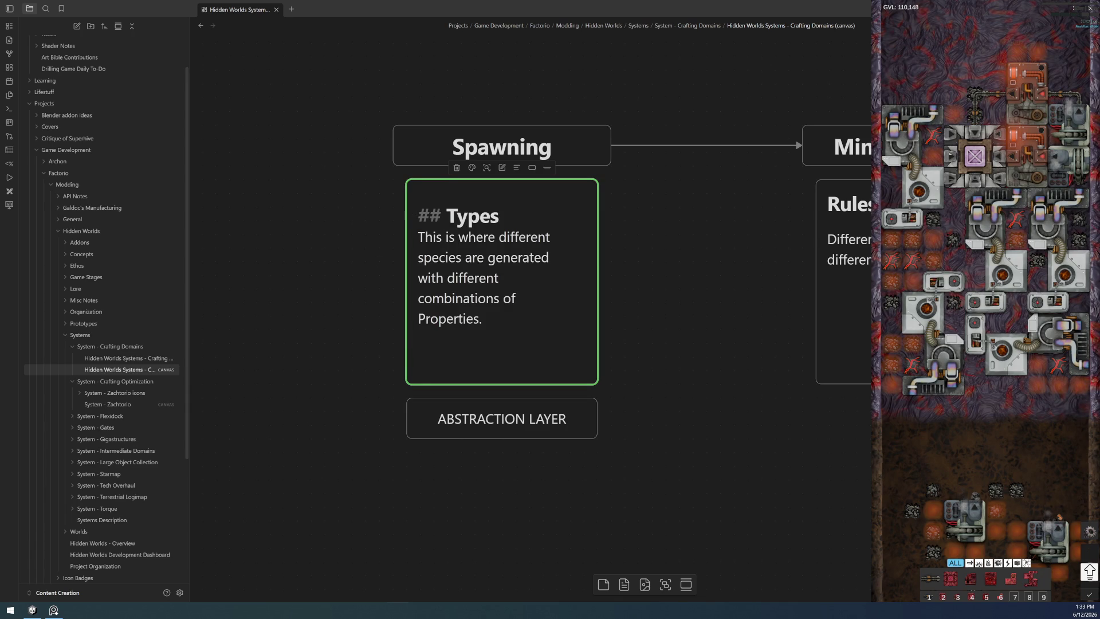
double_click(441, 257)
type("Ttypes of minerals")
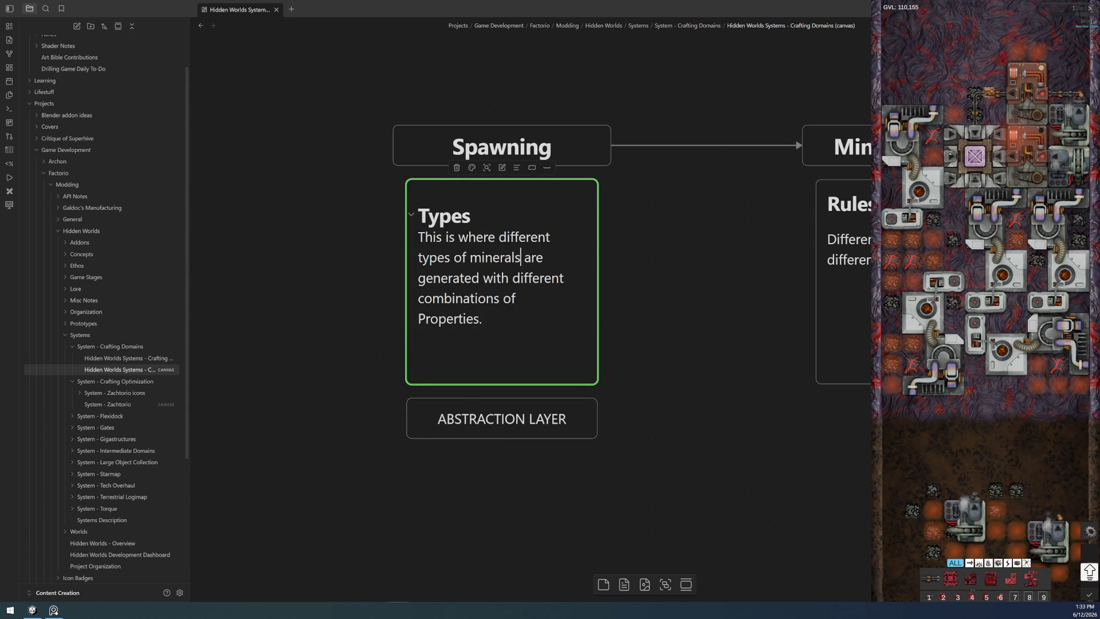
left_click(704, 387)
scroll(705, 387, "down", 3)
scroll(602, 385, "down", 2)
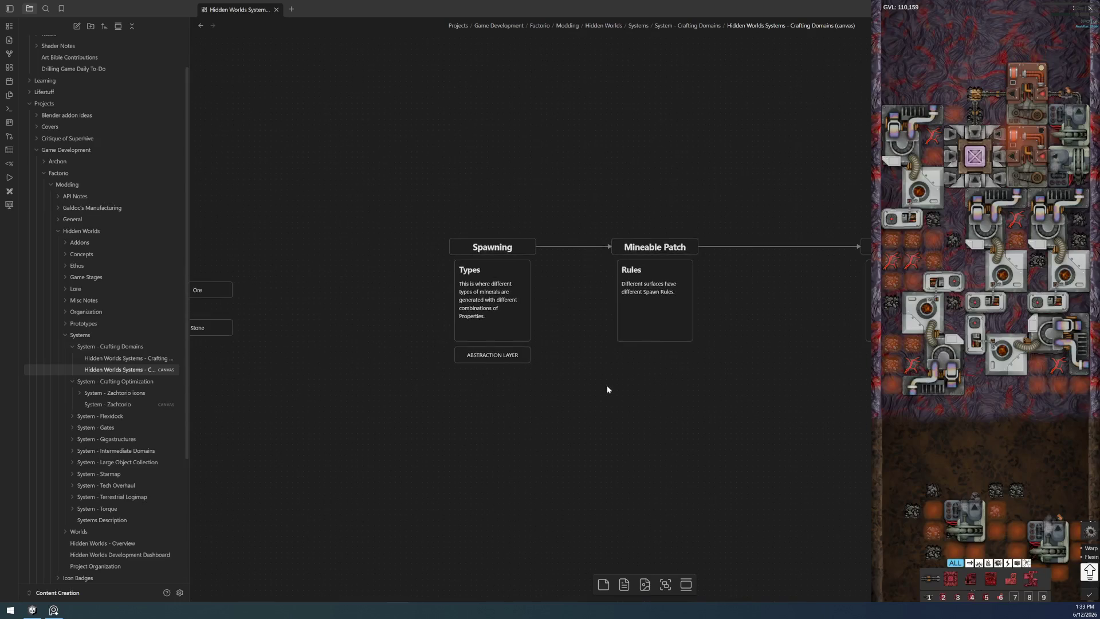
left_click_drag(862, 391, 754, 412)
- Shift the Mineable Patch card and then the Spawning group right along their row
left_click_drag(509, 233, 622, 388)
left_click_drag(575, 315, 663, 313)
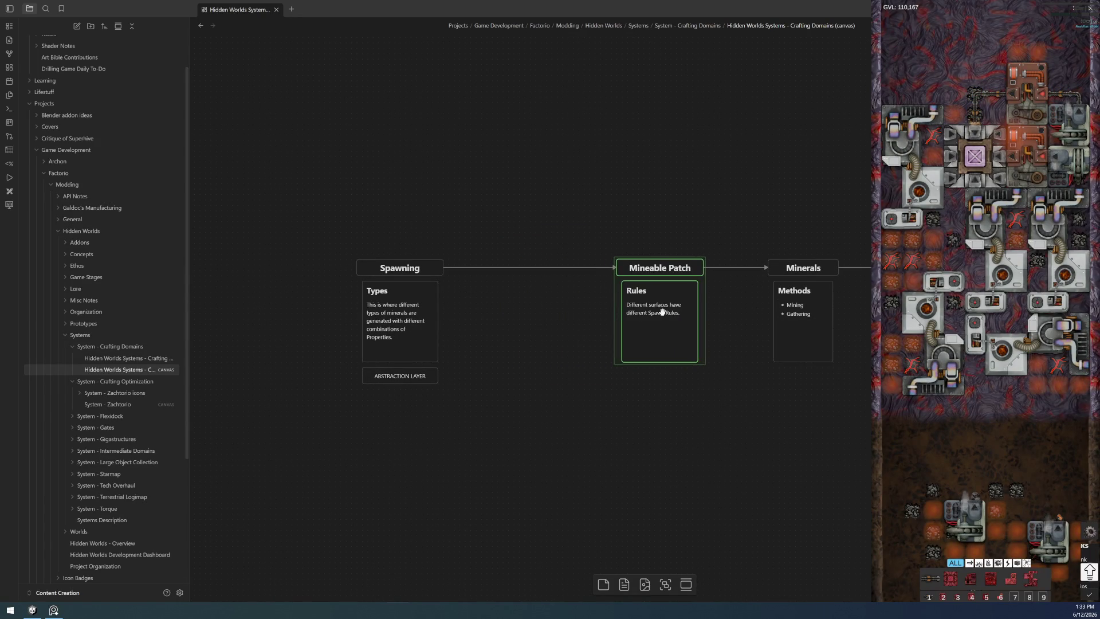
left_click_drag(303, 194, 461, 432)
left_click_drag(401, 330, 487, 338)
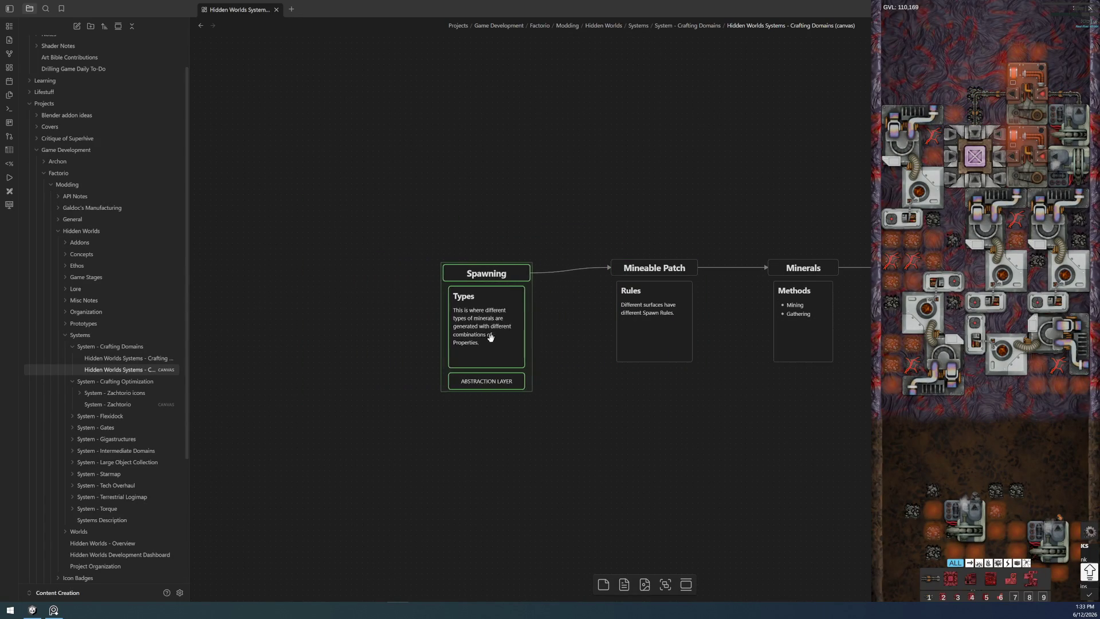
left_click(567, 345)
scroll(688, 348, "up", 2)
scroll(714, 342, "up", 3)
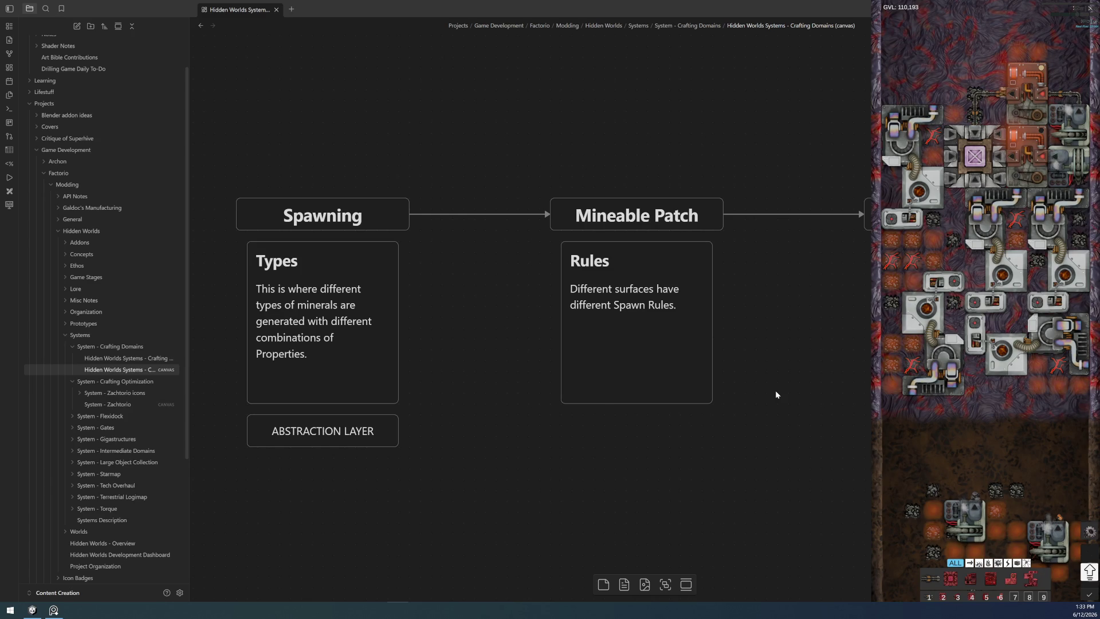
scroll(734, 423, "down", 5)
- Pan to the full row and select the Spawning, Mineable Patch and Minerals nodes to check alignment
left_click_drag(717, 421, 556, 410)
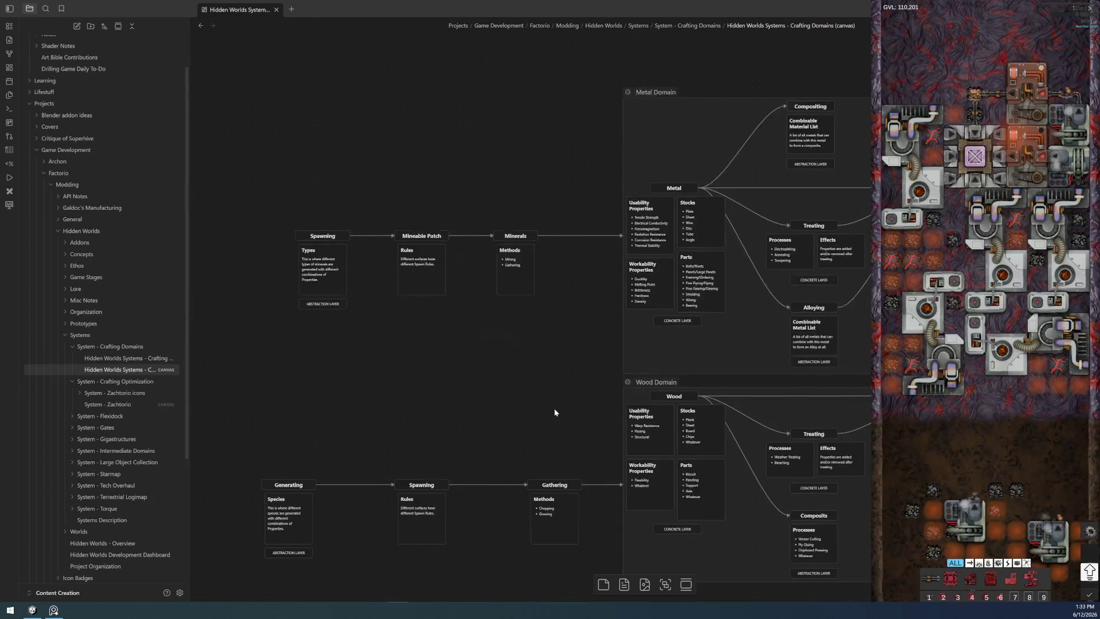
scroll(555, 412, "down", 2)
left_click_drag(292, 103, 584, 274)
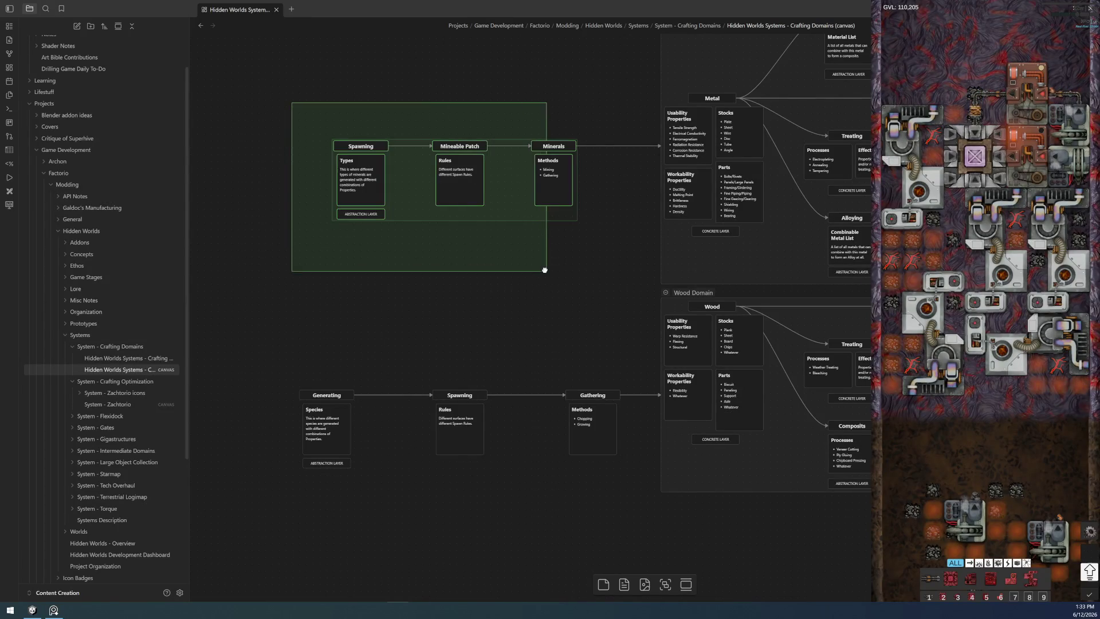
left_click(573, 266)
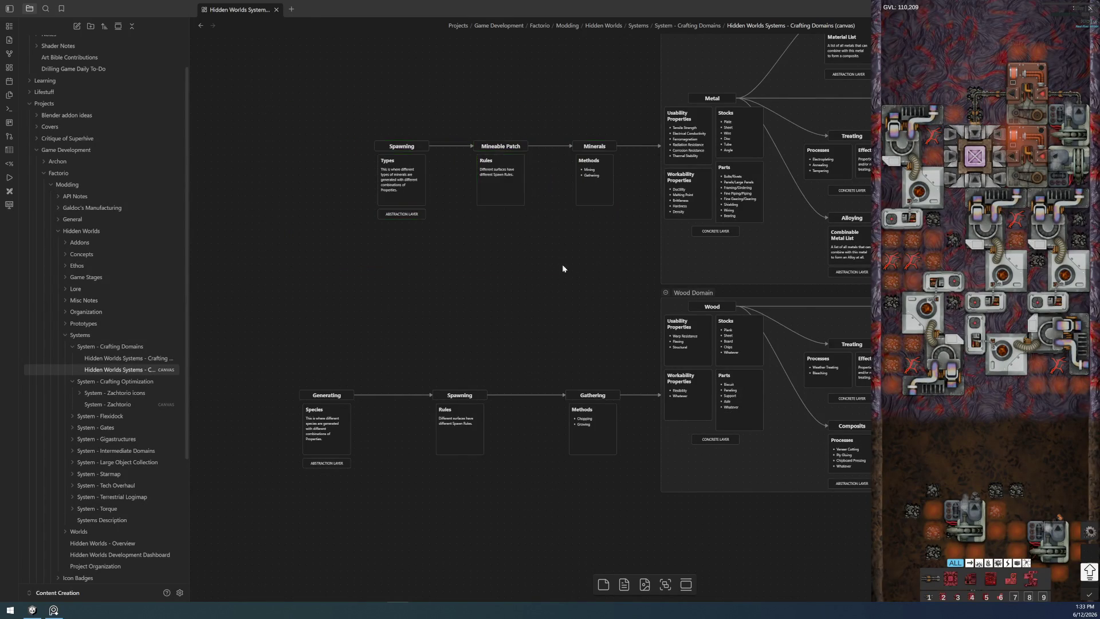
scroll(546, 319, "up", 5)
scroll(552, 374, "up", 2)
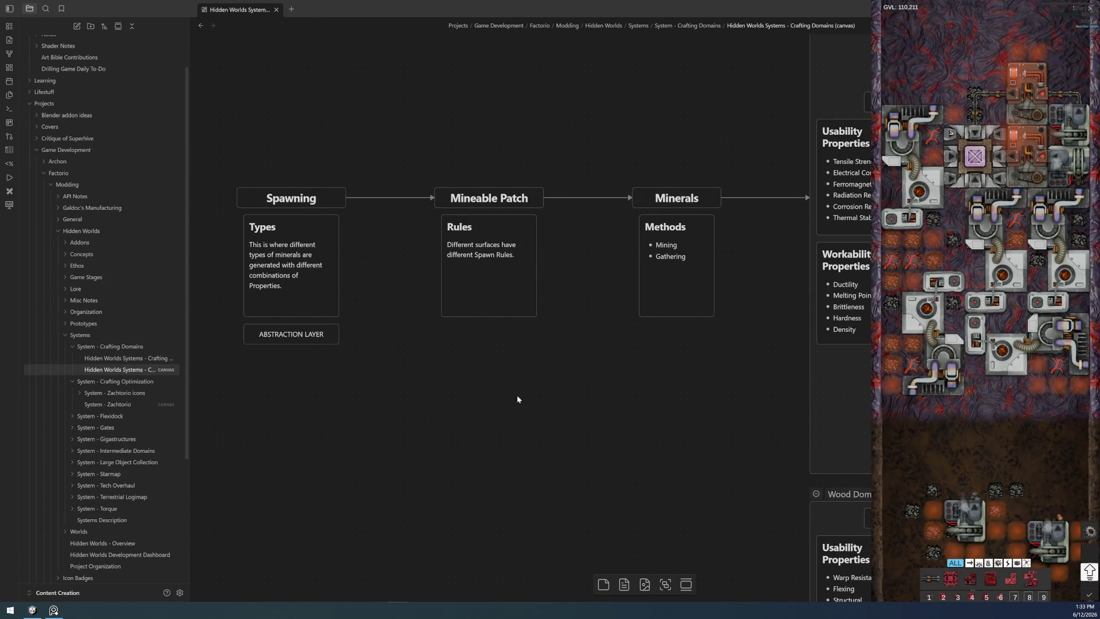
- Nudge the Spawning group a few pixels right to line up with the row
left_click_drag(221, 127, 351, 413)
left_click_drag(307, 287, 315, 287)
left_click(416, 420)
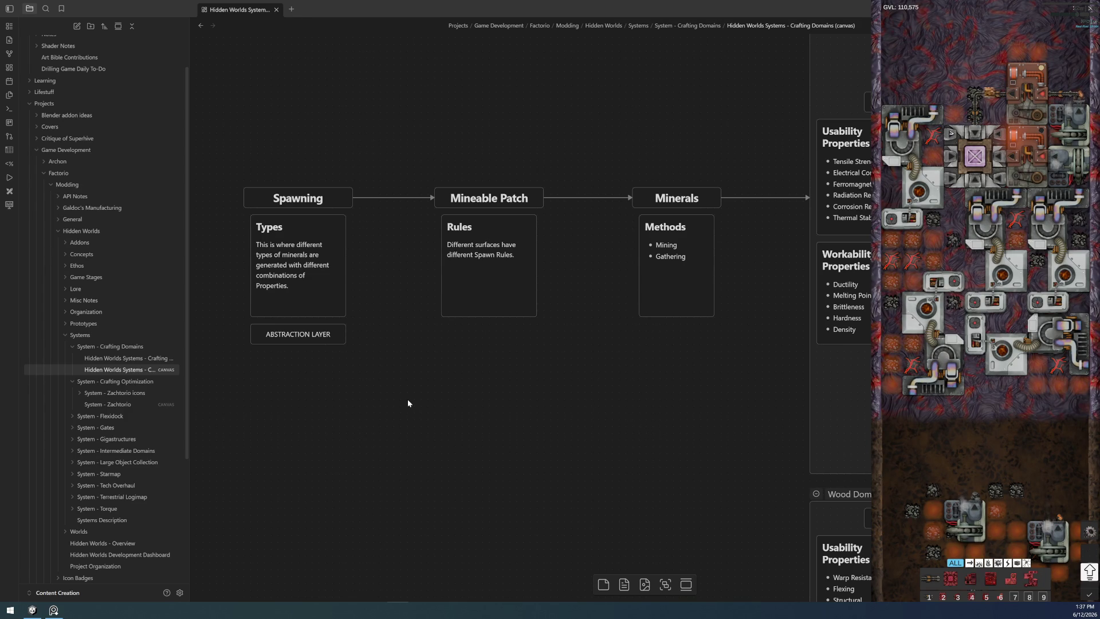
scroll(663, 404, "down", 3)
scroll(672, 397, "down", 2)
scroll(718, 364, "up", 2)
scroll(687, 353, "up", 2)
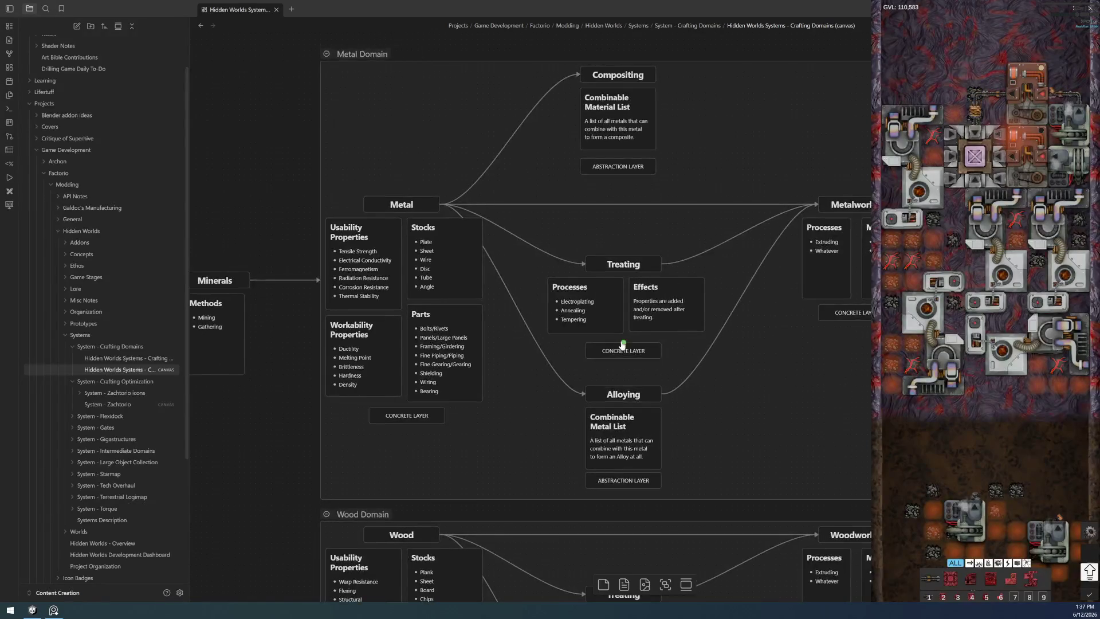
scroll(793, 390, "right", 5)
scroll(827, 426, "down", 2)
scroll(827, 427, "right", 3)
scroll(688, 430, "left", 5)
scroll(602, 438, "up", 2)
scroll(565, 442, "left", 2)
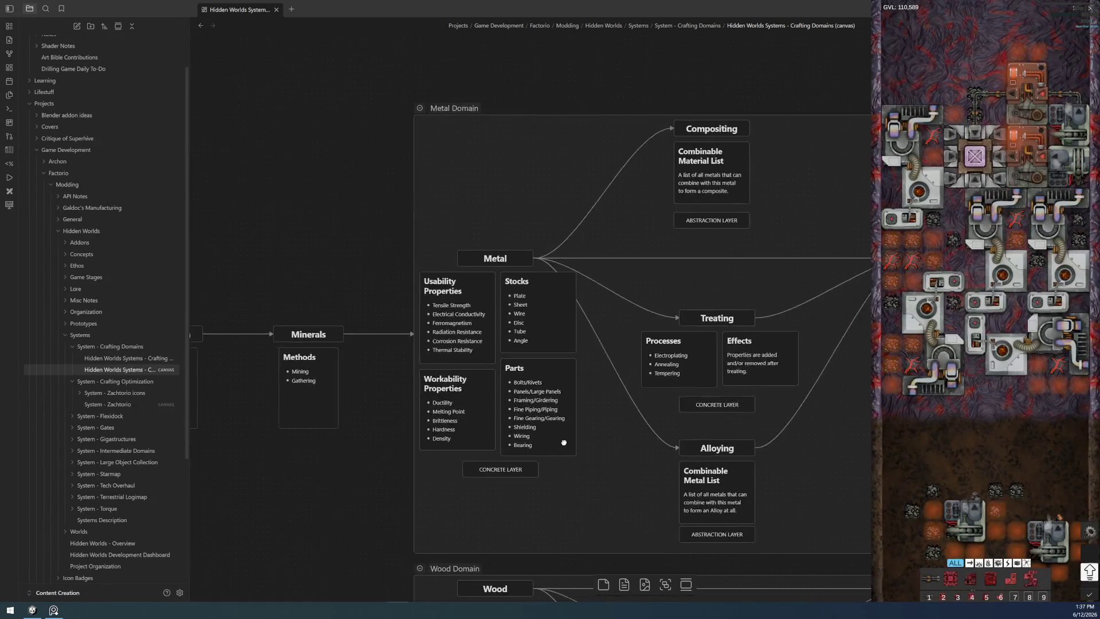
- Pan the Metal Domain view to reveal the Metalworking card
left_click_drag(566, 442, 481, 427)
scroll(779, 438, "up", 2)
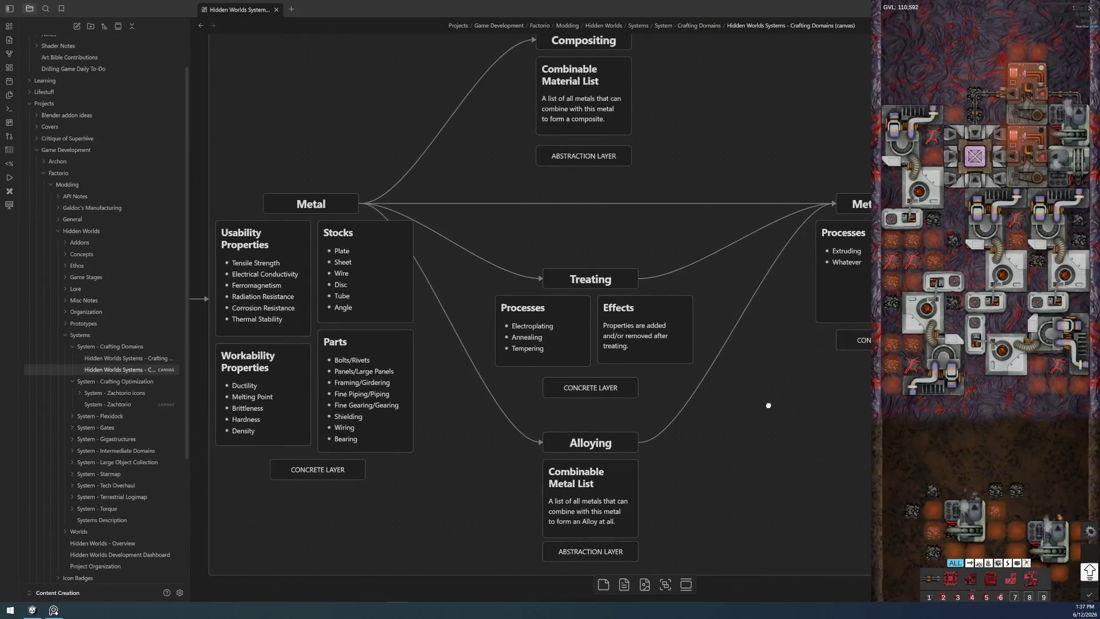
scroll(761, 410, "up", 1)
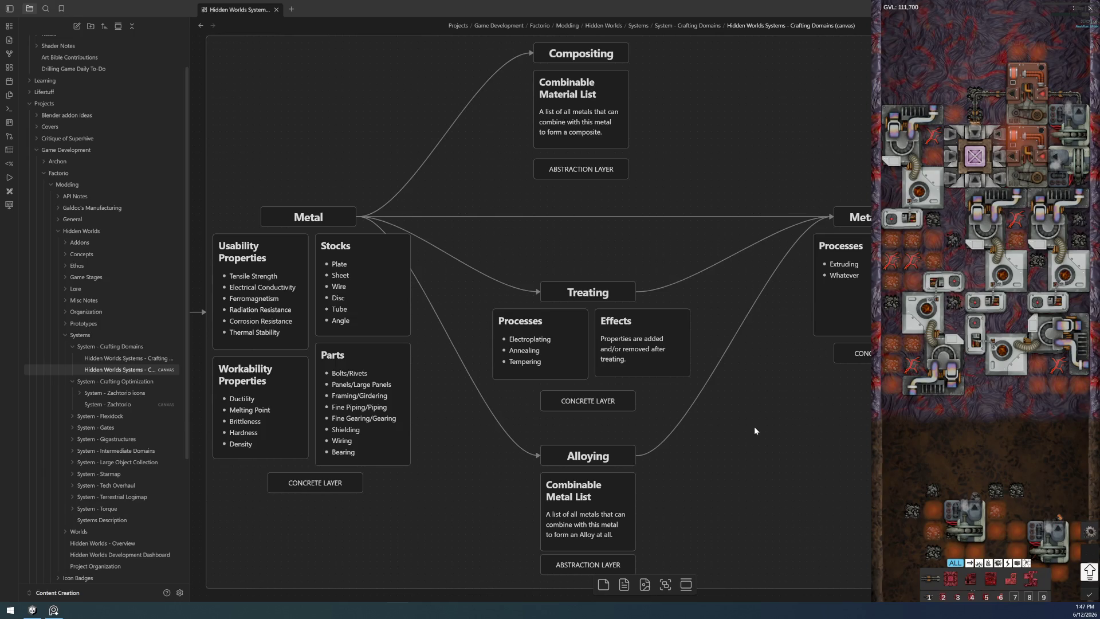
- Select the Treating and Metal cards in turn, then clear the selection before moving to Energy -> Motion
left_click(609, 289)
left_click(299, 223)
left_click(516, 185)
left_click(570, 292)
left_click(857, 446)
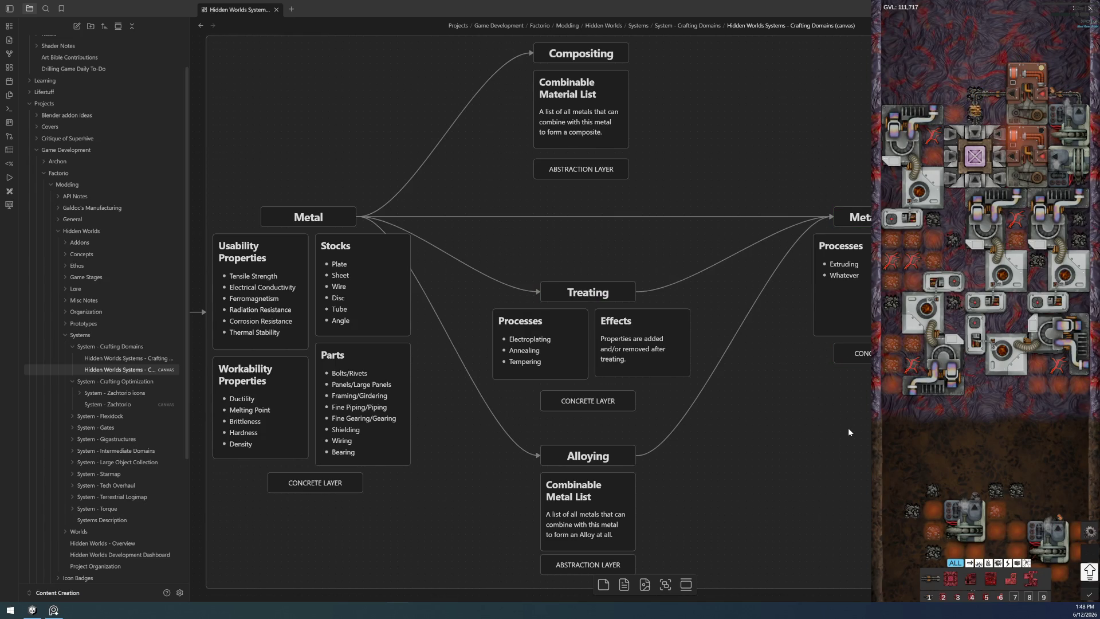
scroll(624, 437, "down", 2)
scroll(445, 338, "down", 3)
scroll(745, 257, "right", 5)
scroll(746, 256, "right", 5)
scroll(746, 256, "up", 5)
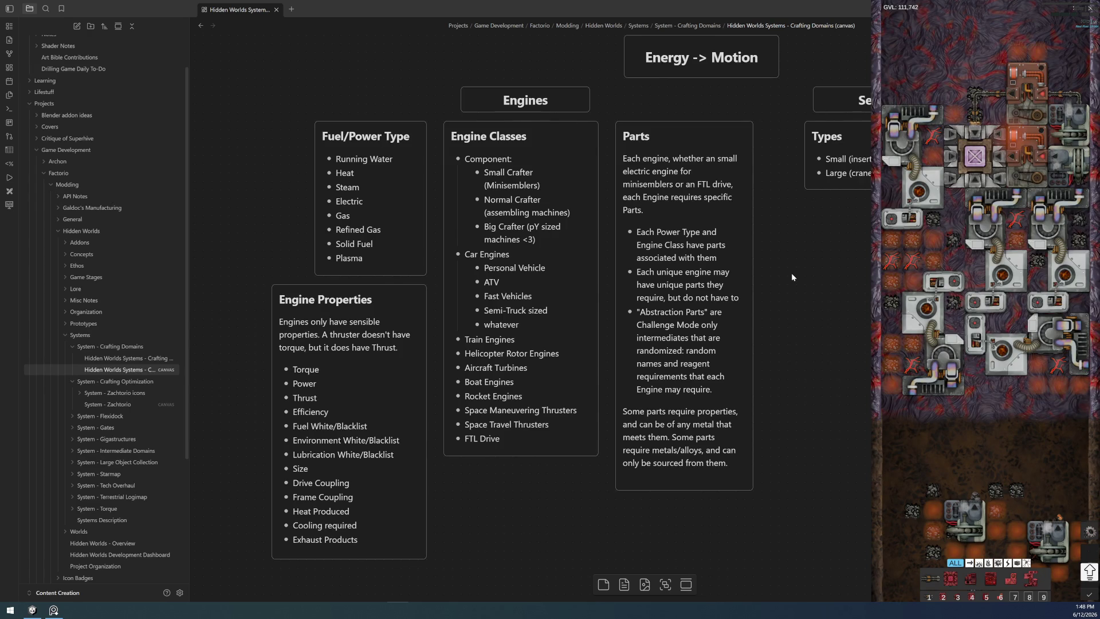
scroll(792, 277, "up", 2)
- Collapse the System - Crafting Optimization and System - Crafting Domains folders in the file tree
left_click(80, 382)
left_click(72, 347)
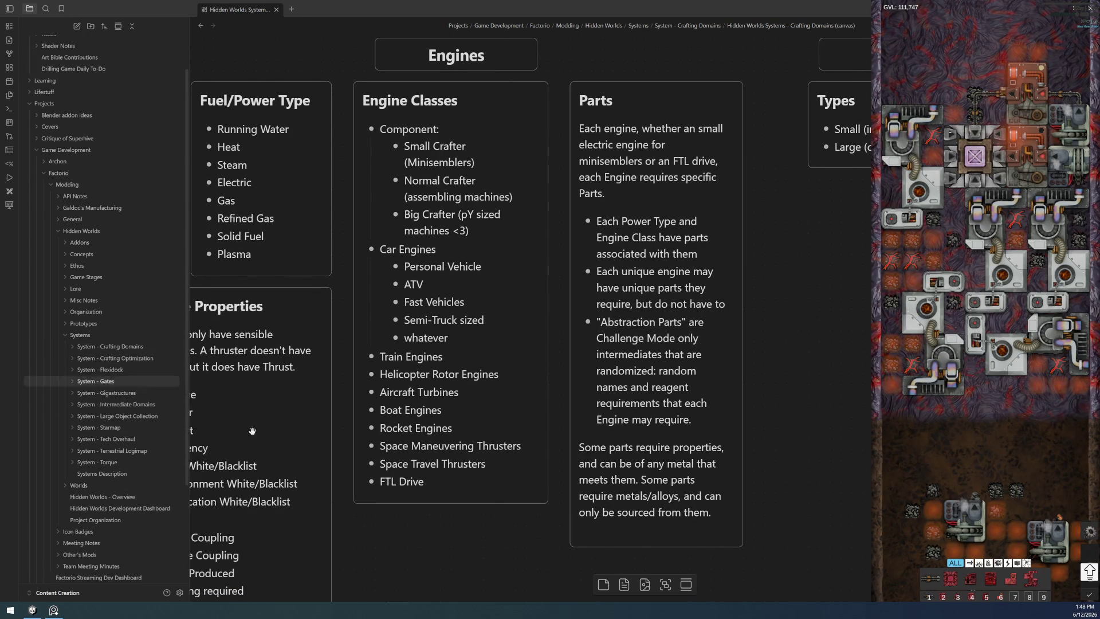
scroll(551, 519, "down", 5)
scroll(542, 393, "down", 3)
scroll(590, 375, "up", 3)
scroll(602, 379, "up", 2)
scroll(617, 372, "down", 2)
scroll(602, 378, "up", 2)
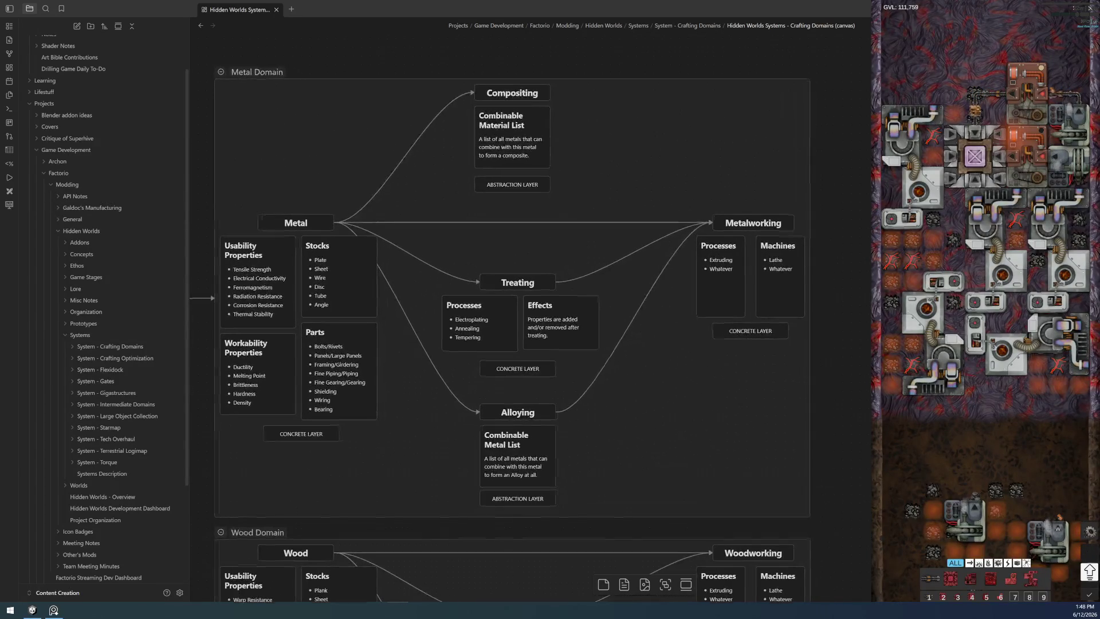
scroll(551, 344, "up", 1)
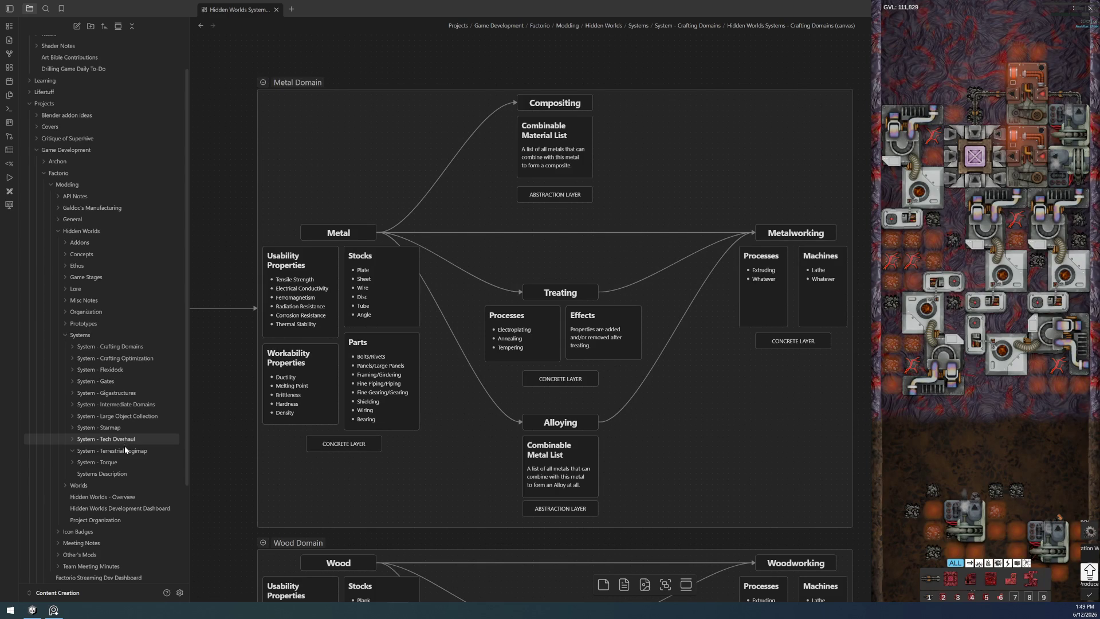
- Reopen the crafting domains canvas from System - Crafting Domains, closing the note opened by mistake, and collapse the folder
left_click(116, 347)
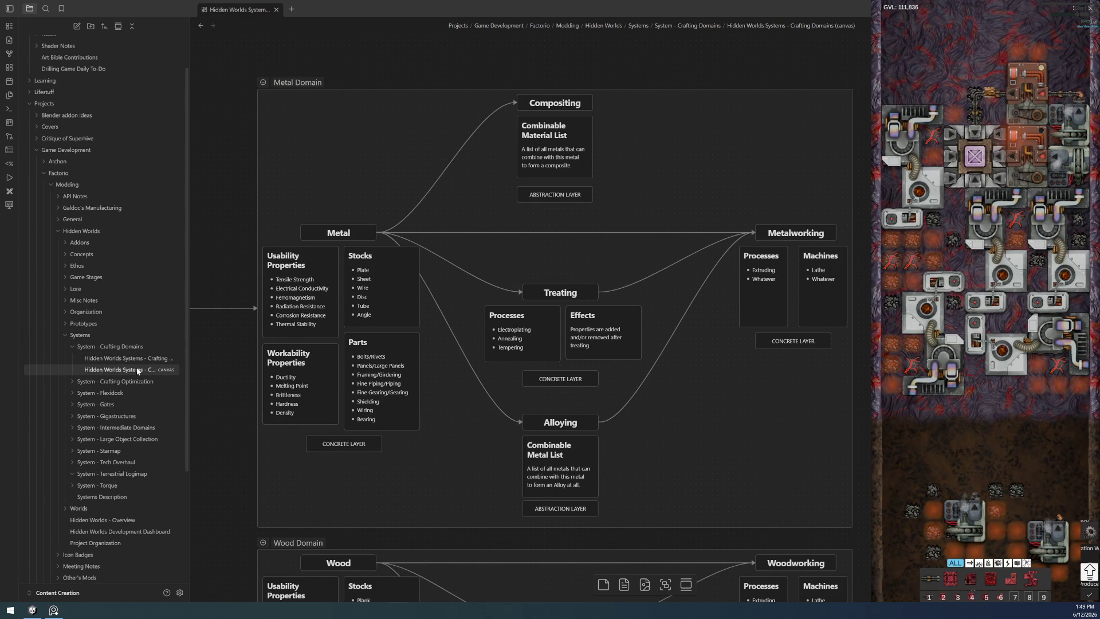
left_click(130, 359)
key("ctrl+w")
left_click(127, 370)
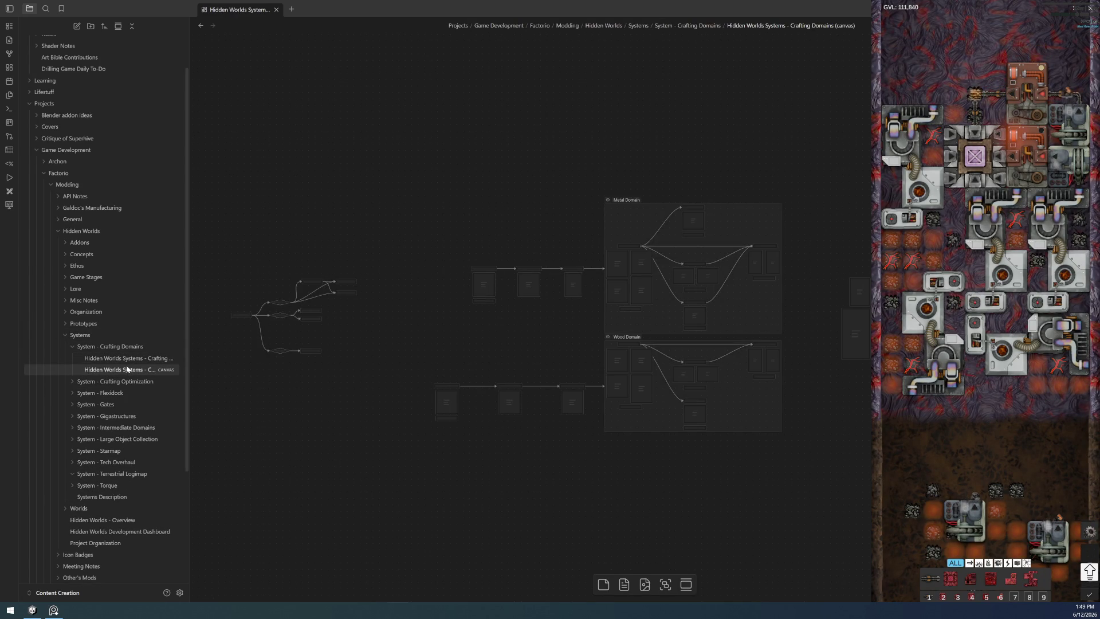
left_click(80, 347)
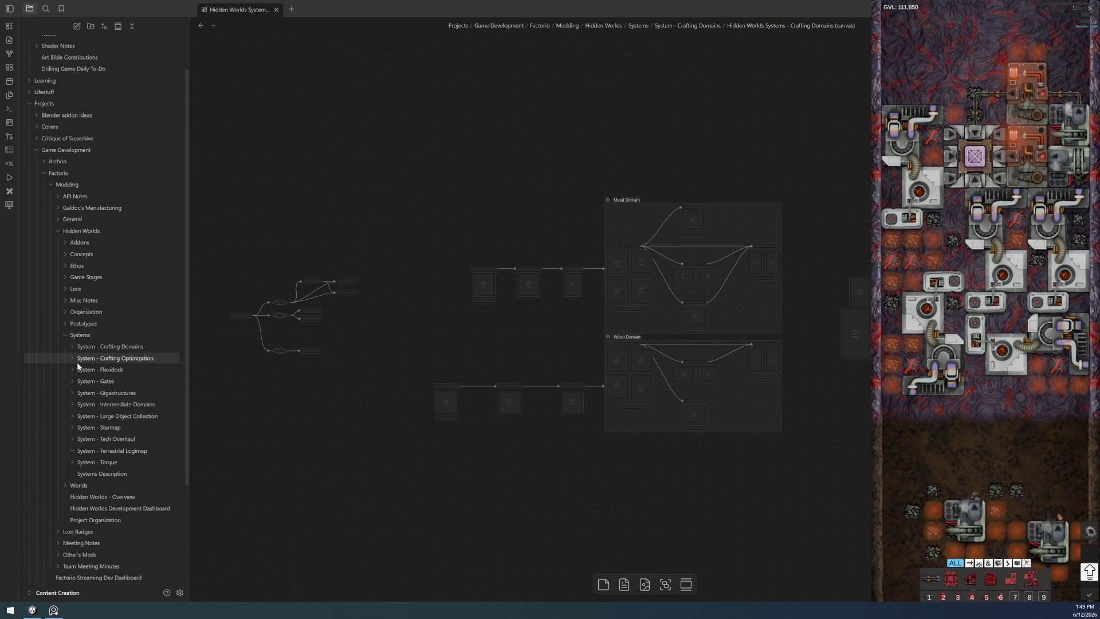
mouse_move(114, 359)
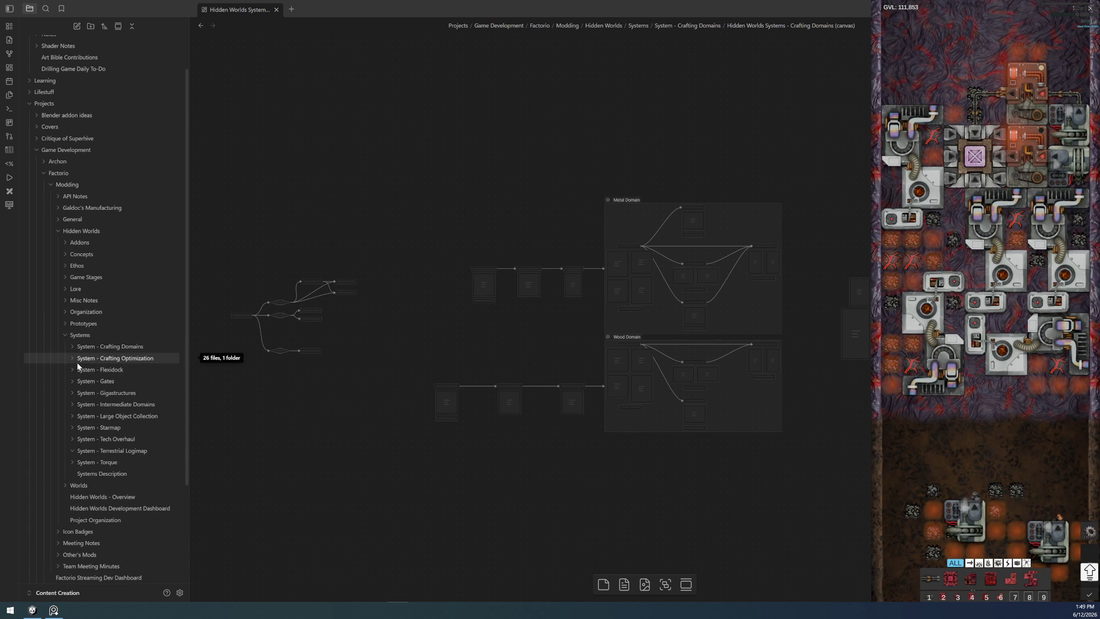
scroll(96, 424, "down", 1)
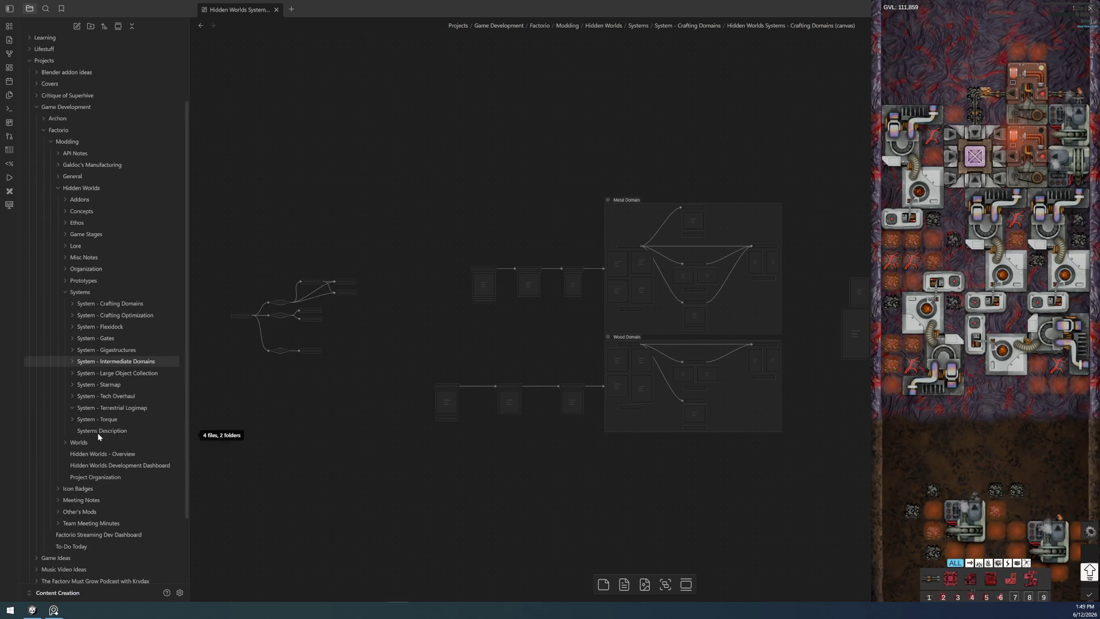
- Expand and collapse the System - Tech Overhaul folder in the sidebar
left_click(70, 395)
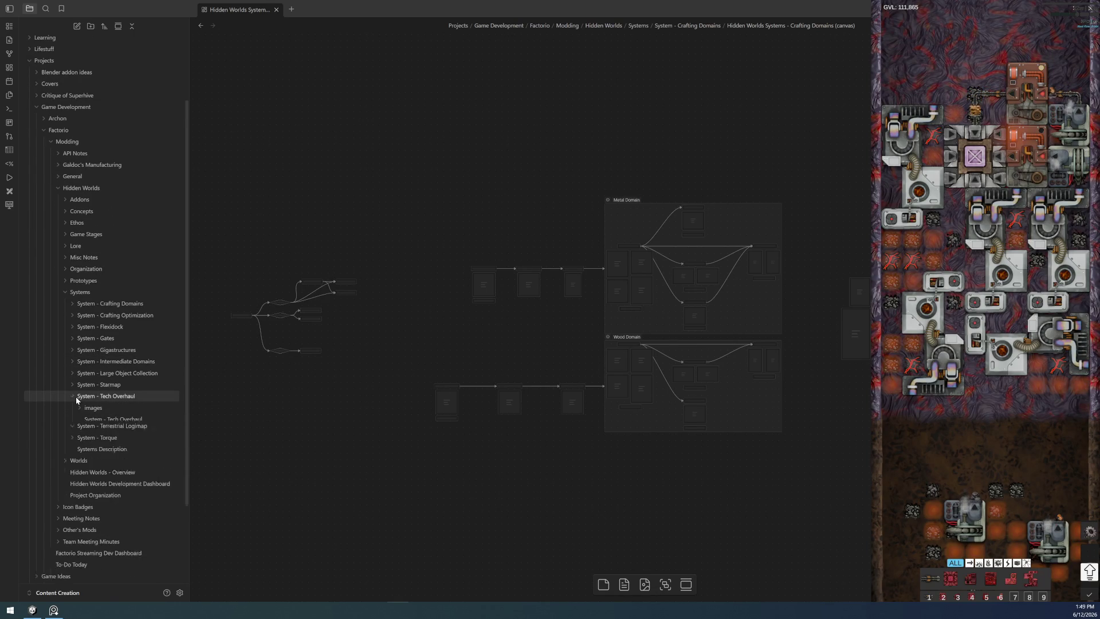
left_click(75, 396)
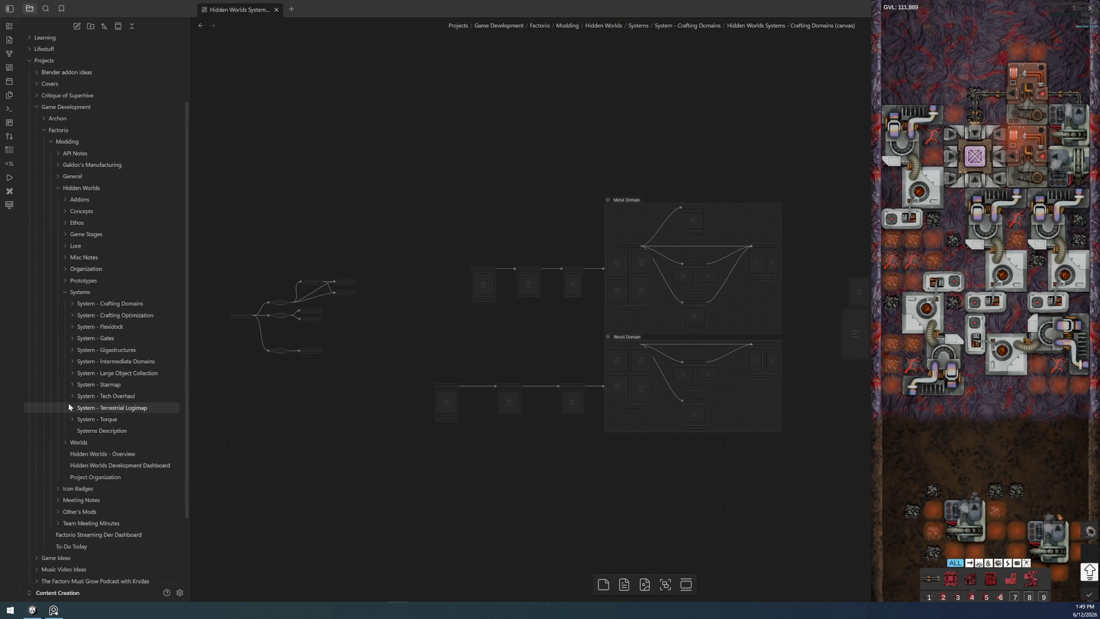
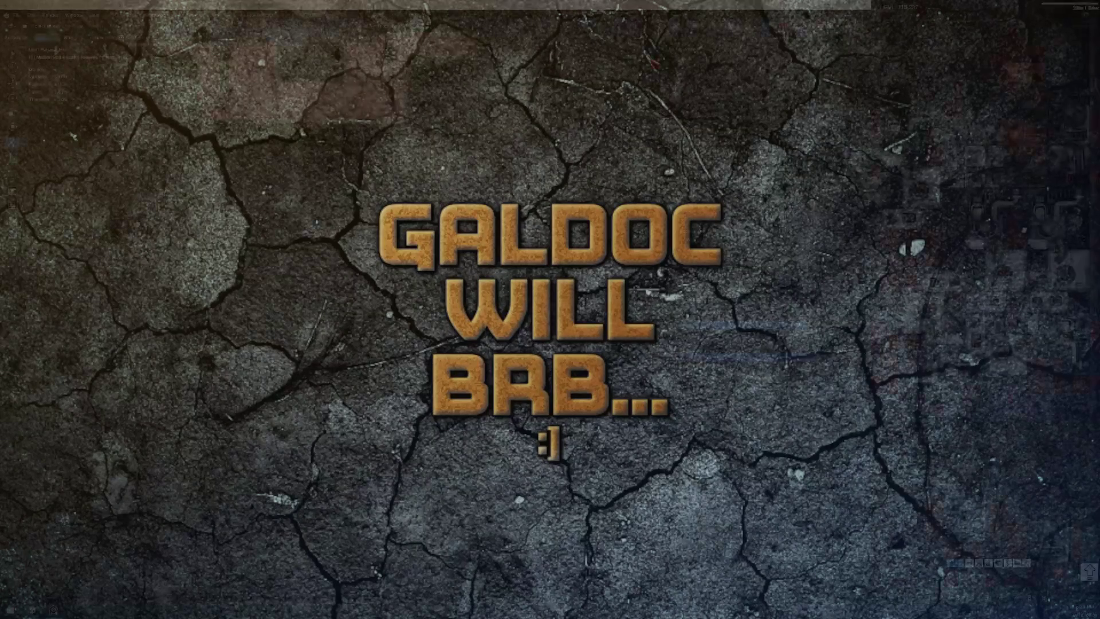
scroll(452, 395, "down", 3)
scroll(454, 399, "up", 3)
- Leave annotating and switch back to the Select Box tool in the toolbar
left_click(14, 54)
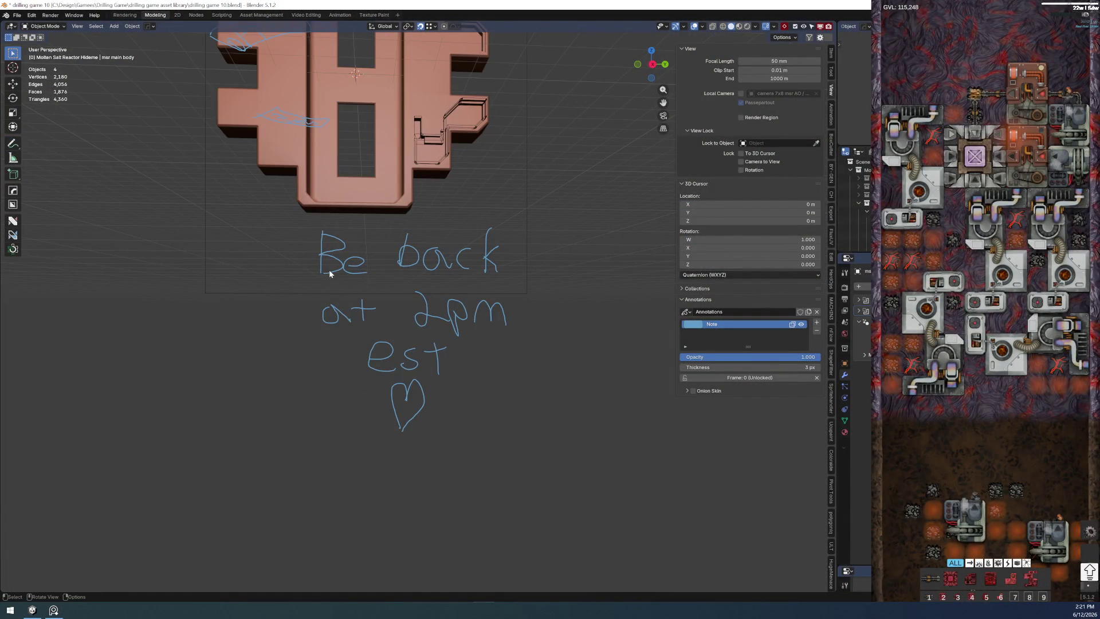
- Undo the handwritten back-at-2pm note strokes, leaving only the reactor model in view
key("ctrl+z")
key("ctrl+z")
key("ctrl+z")
key("ctrl+z")
key("ctrl+z")
key("ctrl+z")
key("ctrl+z")
key("ctrl+z")
key("ctrl+z")
key("ctrl+z")
key("ctrl+z")
key("ctrl+z")
key("ctrl+z")
key("ctrl+z")
key("ctrl+z")
key("ctrl+z")
key("ctrl+z")
key("ctrl+z")
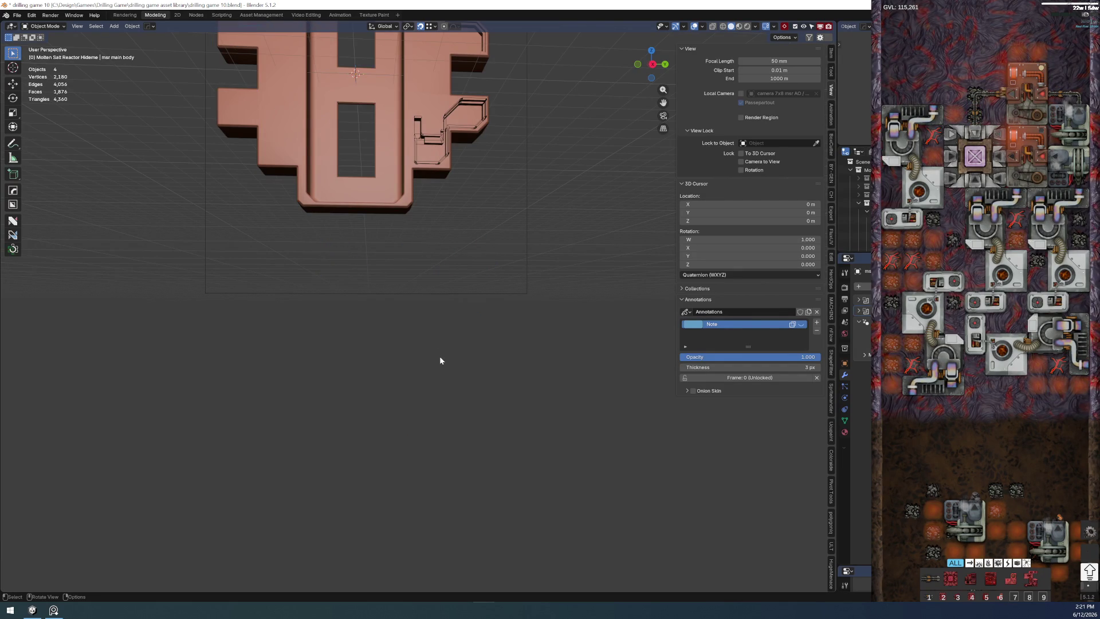
mouse_move(440, 356)
left_mouse_down()
mouse_move(522, 346)
mouse_move(402, 271)
mouse_move(441, 355)
mouse_move(458, 344)
left_mouse_up()
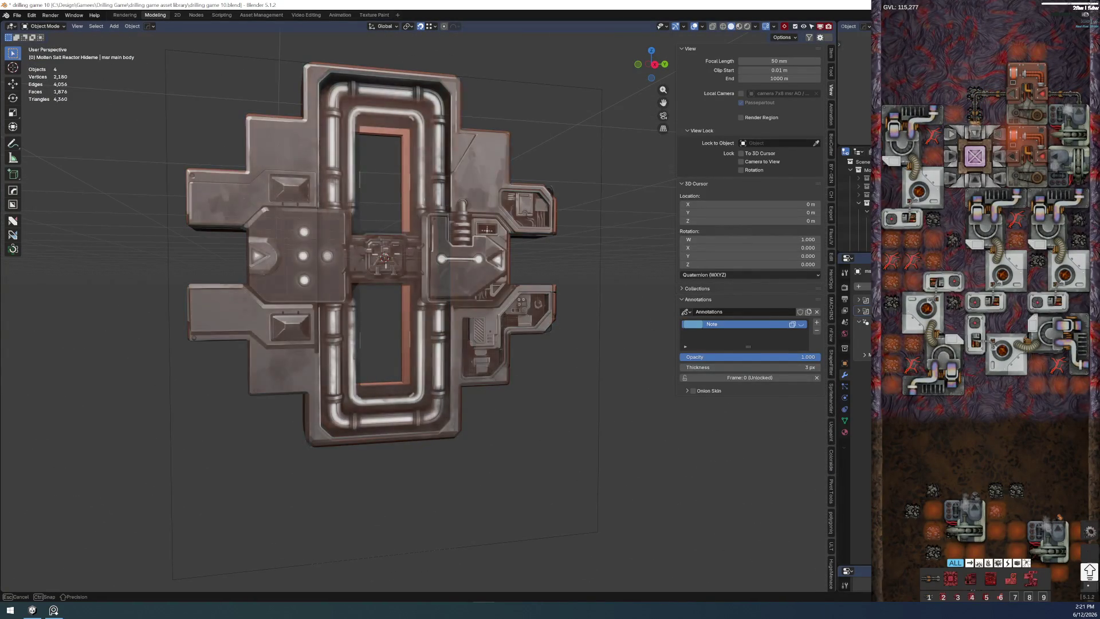
- Inspect the reactor model from several angles and return to Object Mode
left_click_drag(458, 344, 459, 344)
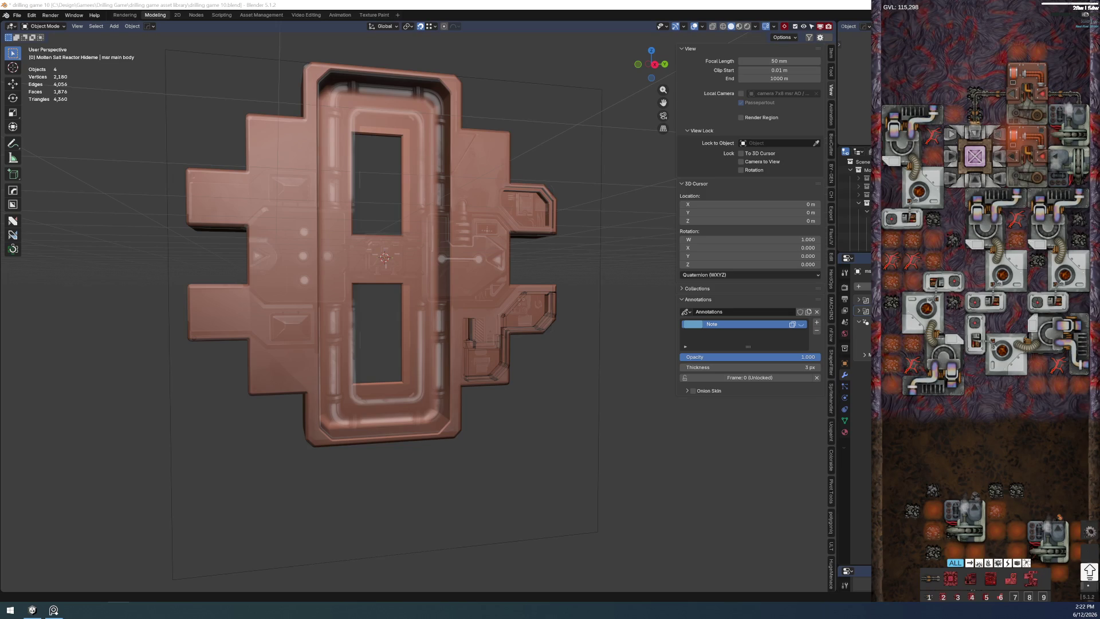
mouse_move(395, 480)
left_mouse_down()
mouse_move(430, 396)
mouse_move(481, 338)
left_mouse_up()
scroll(481, 337, "up", 5)
scroll(599, 462, "up", 2)
mouse_move(582, 458)
left_mouse_down()
mouse_move(547, 471)
mouse_move(573, 435)
left_mouse_up()
key("Tab")
key("Tab")
left_click(564, 335)
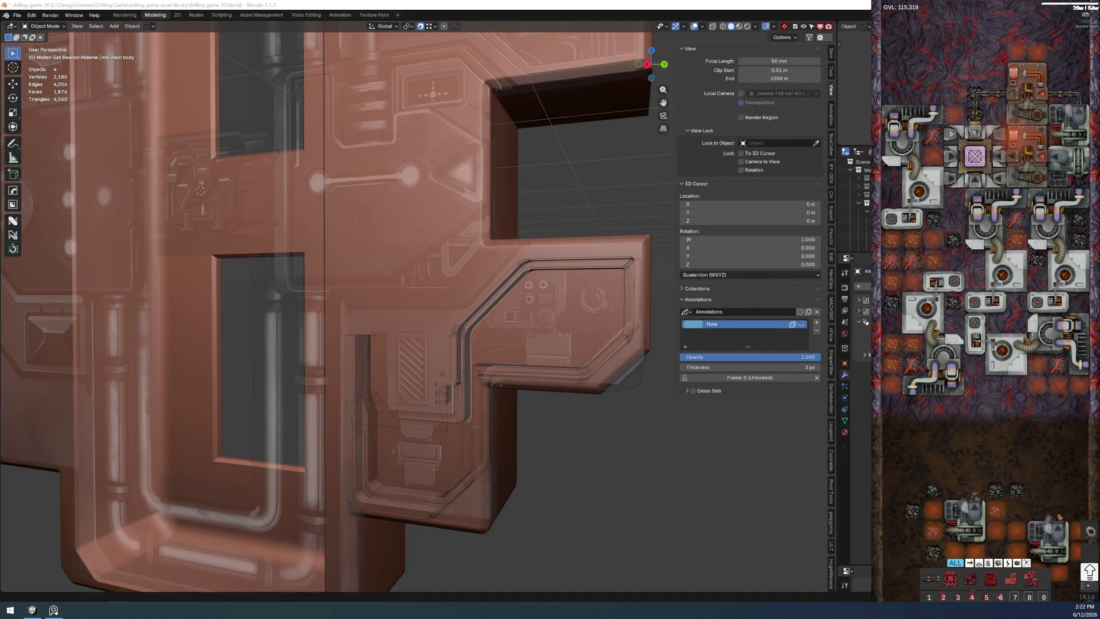
- Save the scene as drilling game 10.blend and select the reactor main body
left_click_drag(671, 446, 614, 407)
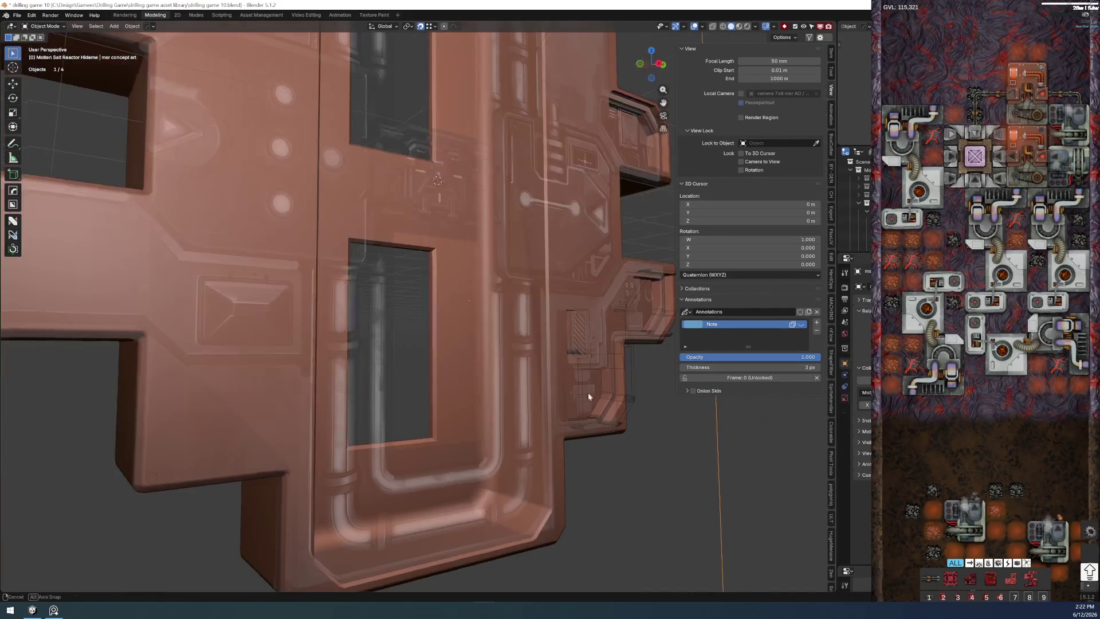
left_click(16, 15)
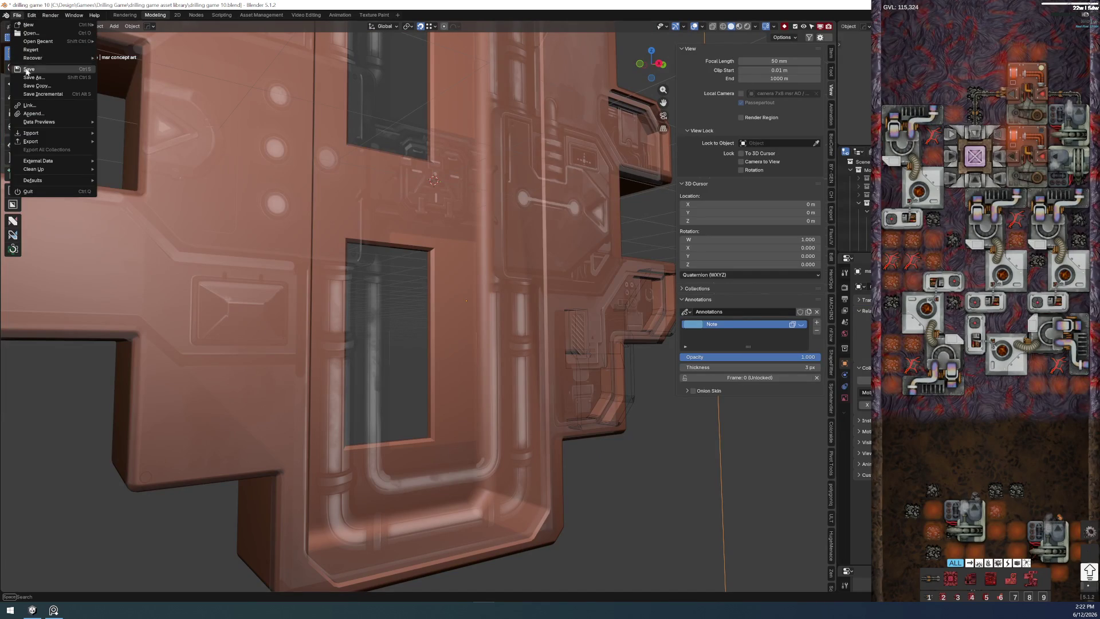
left_click(35, 77)
key("Return")
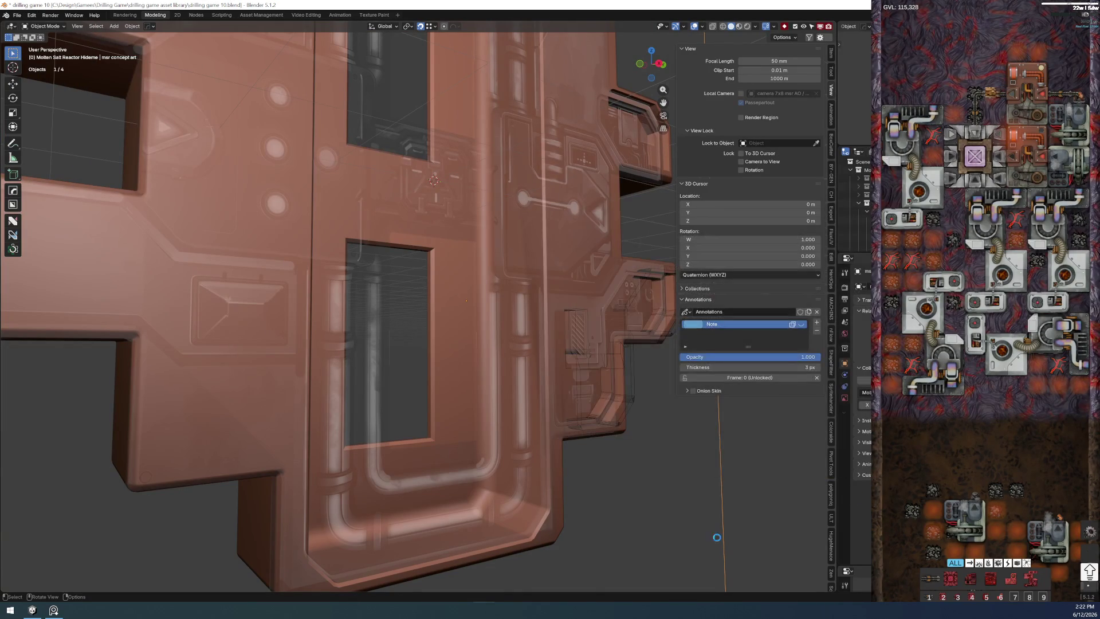
scroll(620, 493, "up", 2)
scroll(593, 497, "down", 3)
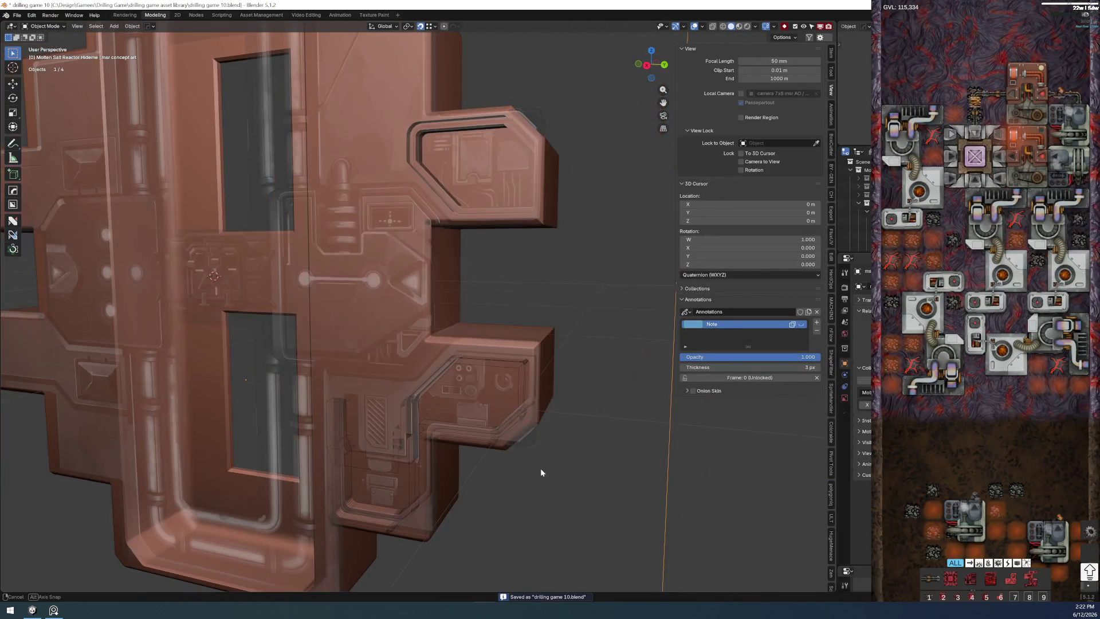
mouse_move(541, 469)
left_mouse_down()
mouse_move(566, 399)
mouse_move(590, 486)
left_mouse_up()
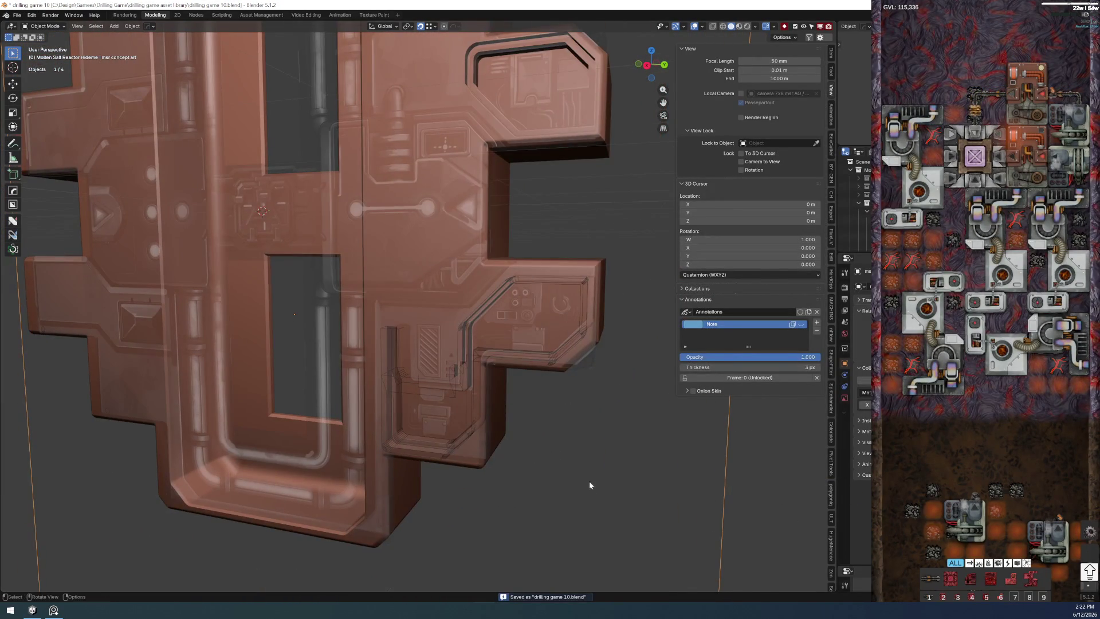
scroll(607, 466, "up", 2)
scroll(607, 464, "up", 3)
scroll(535, 388, "up", 2)
scroll(526, 386, "down", 3)
scroll(507, 393, "down", 2)
mouse_move(500, 396)
left_mouse_down()
mouse_move(476, 398)
mouse_move(478, 434)
left_mouse_up()
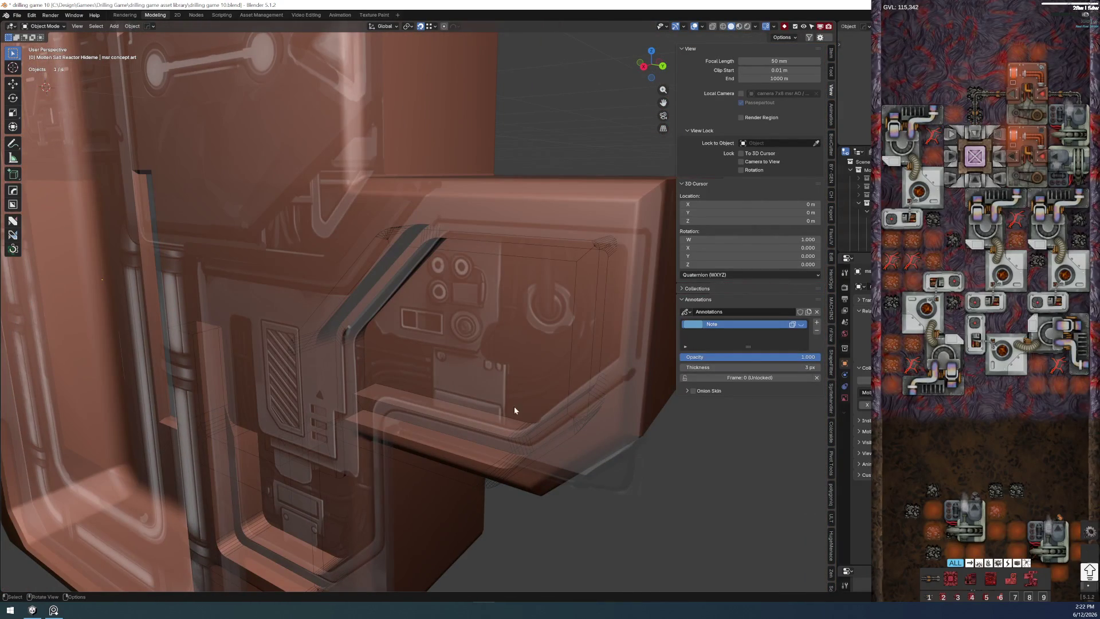
left_click(540, 451)
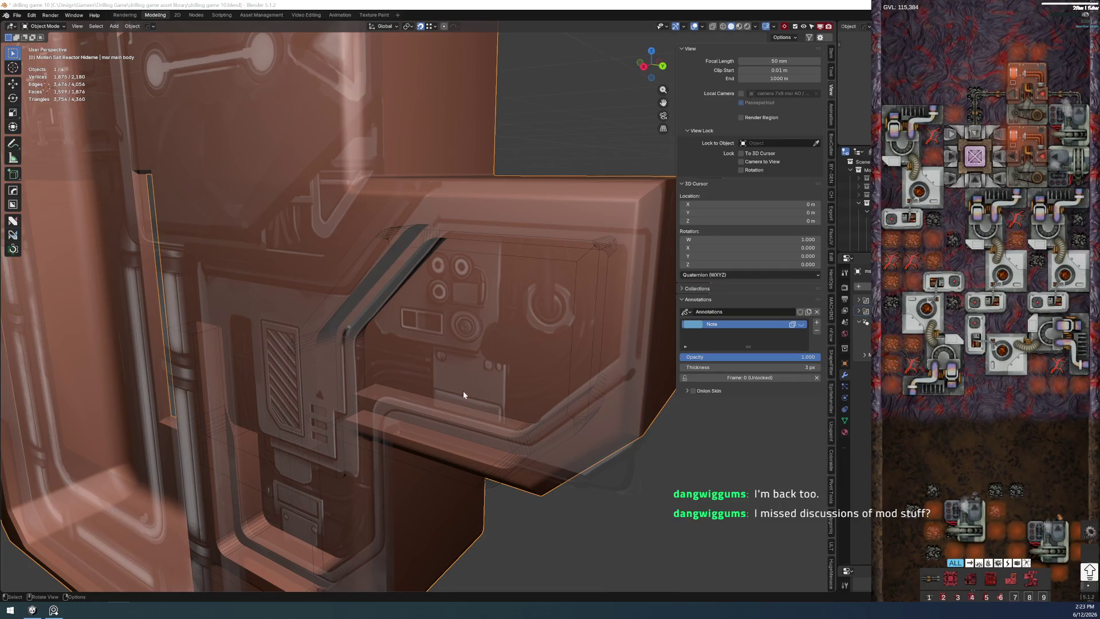
scroll(458, 392, "down", 5)
scroll(457, 358, "up", 3)
- Switch to Obsidian and open the Hidden Worlds Systems - Crafting Domains canvas under Projects
key("alt+Tab")
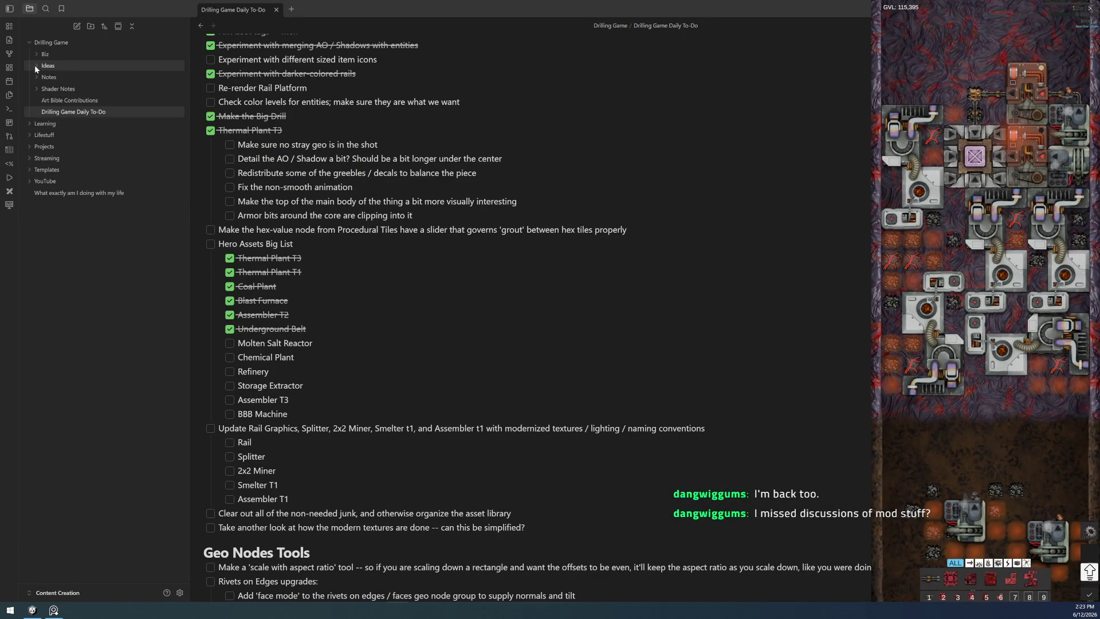
left_click(36, 87)
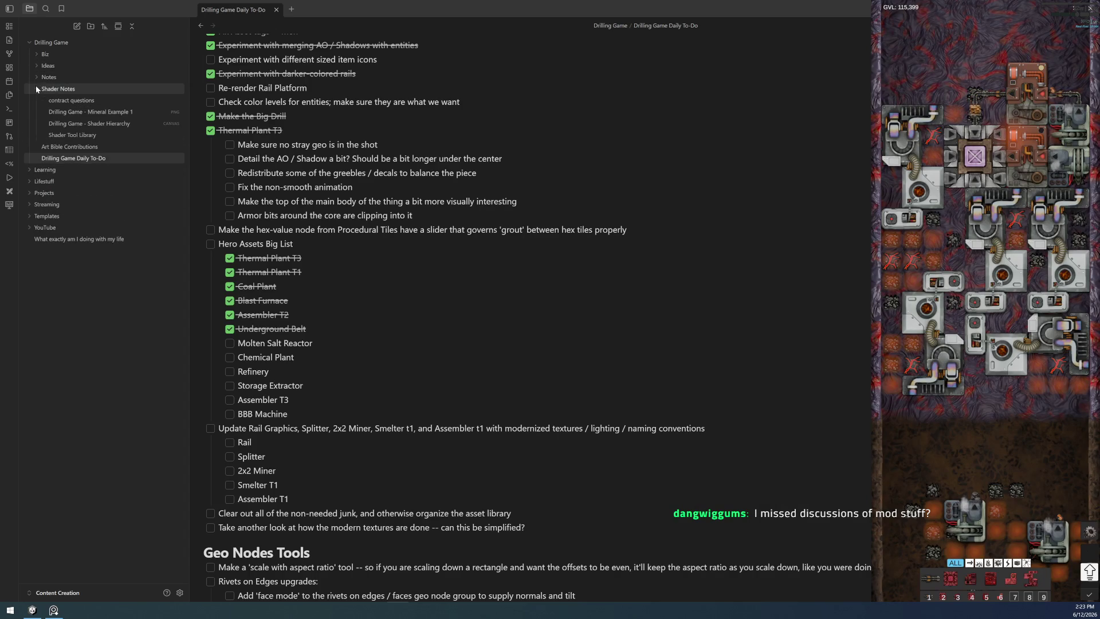
left_click(35, 86)
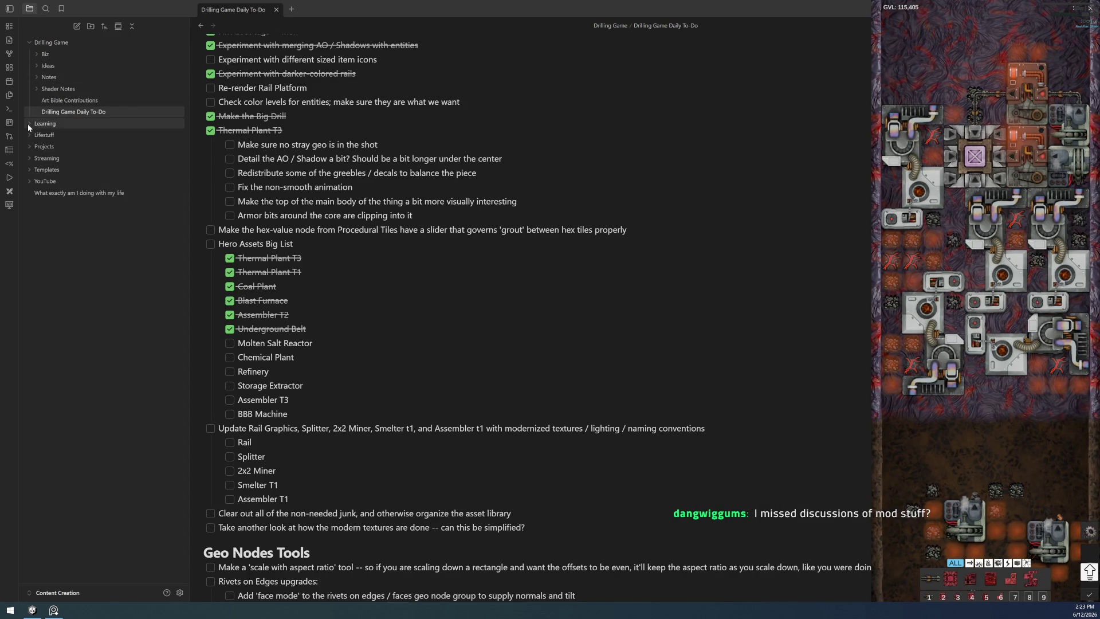
left_click(29, 146)
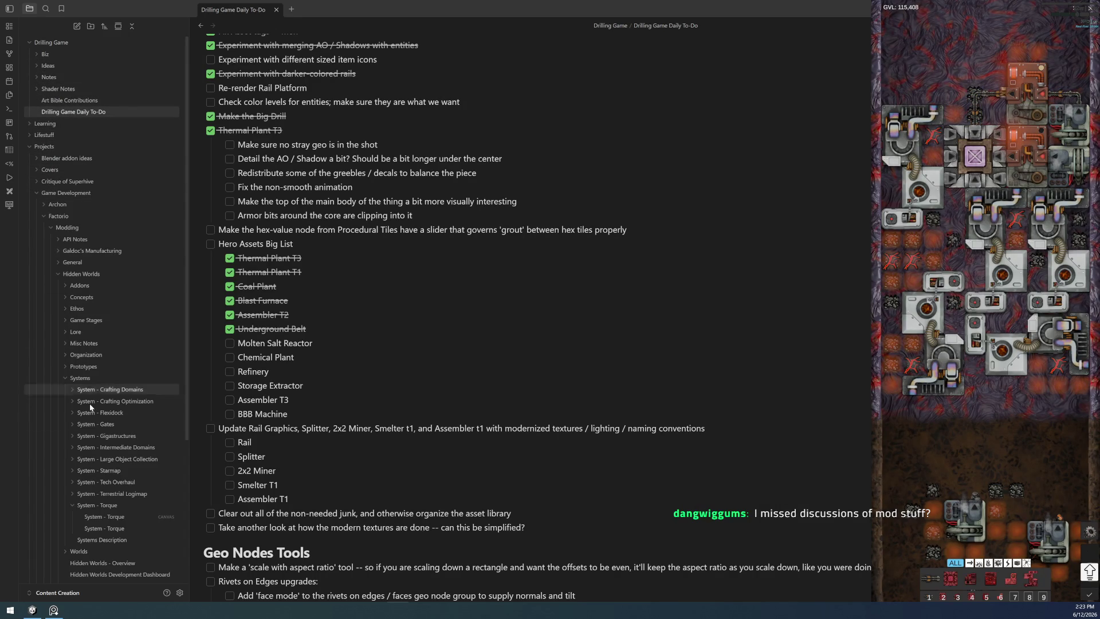
left_click(85, 507)
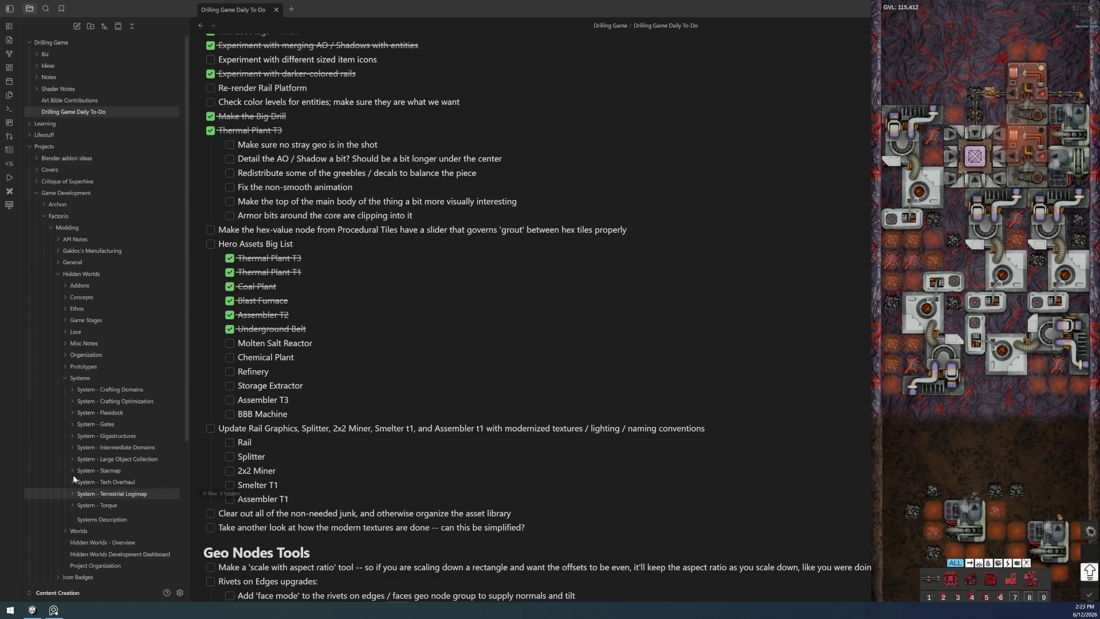
left_click(73, 388)
left_click(129, 413)
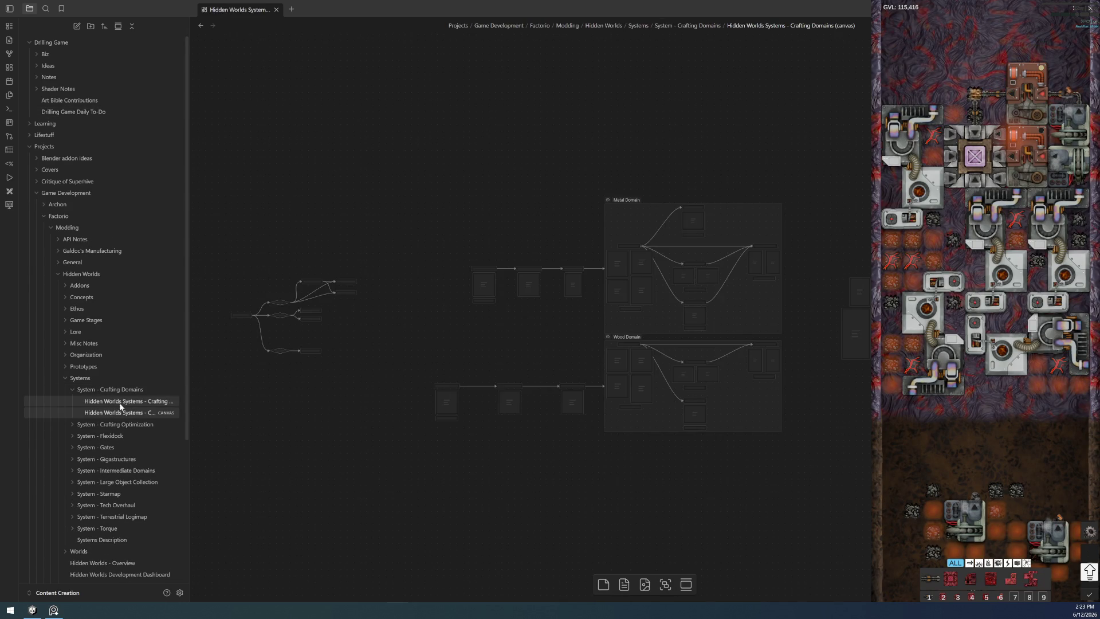
scroll(556, 376, "up", 3)
scroll(563, 419, "up", 3, "ctrl")
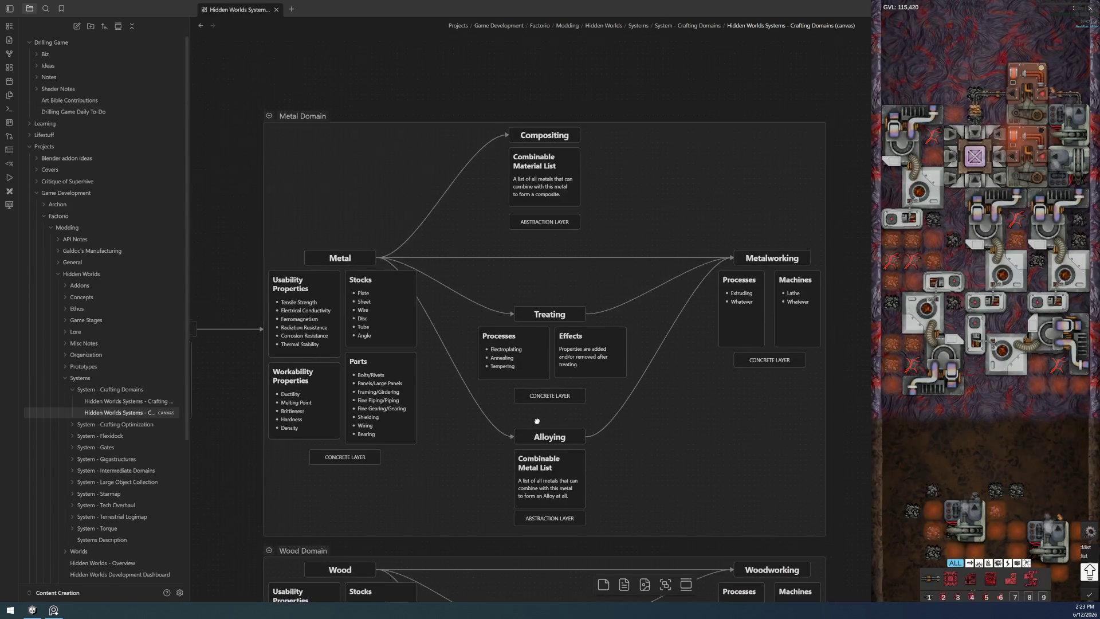
scroll(564, 419, "up", 2, "ctrl")
scroll(563, 419, "up", 1, "ctrl")
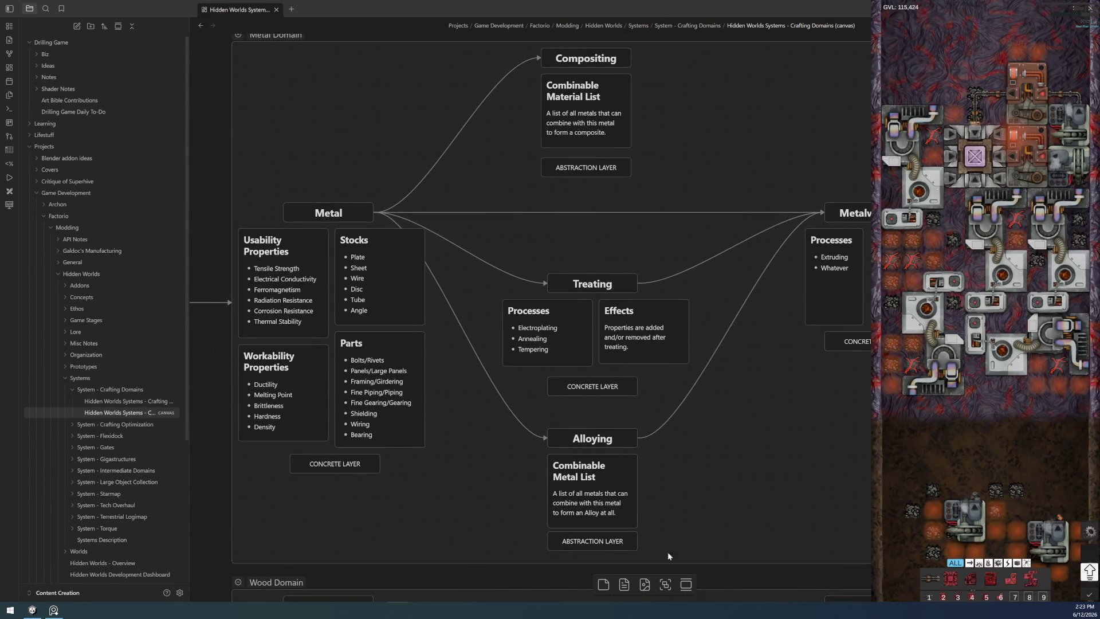
scroll(731, 425, "down", 3, "ctrl")
scroll(627, 421, "right", 5)
scroll(687, 371, "up", 3, "ctrl")
scroll(687, 375, "up", 3, "ctrl")
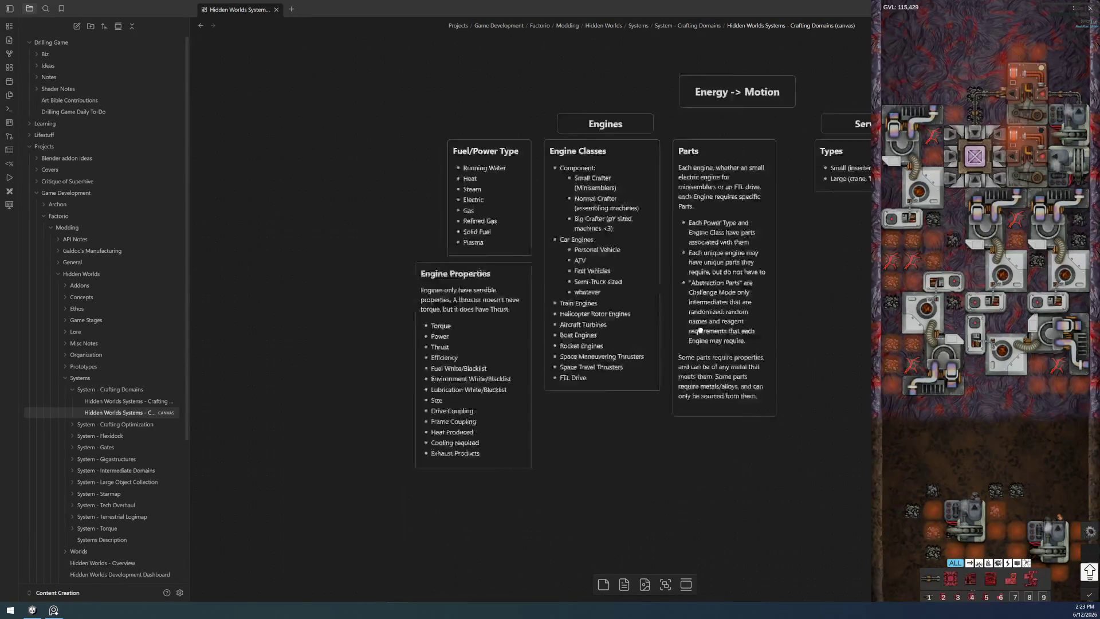
scroll(551, 385, "down", 1, "ctrl")
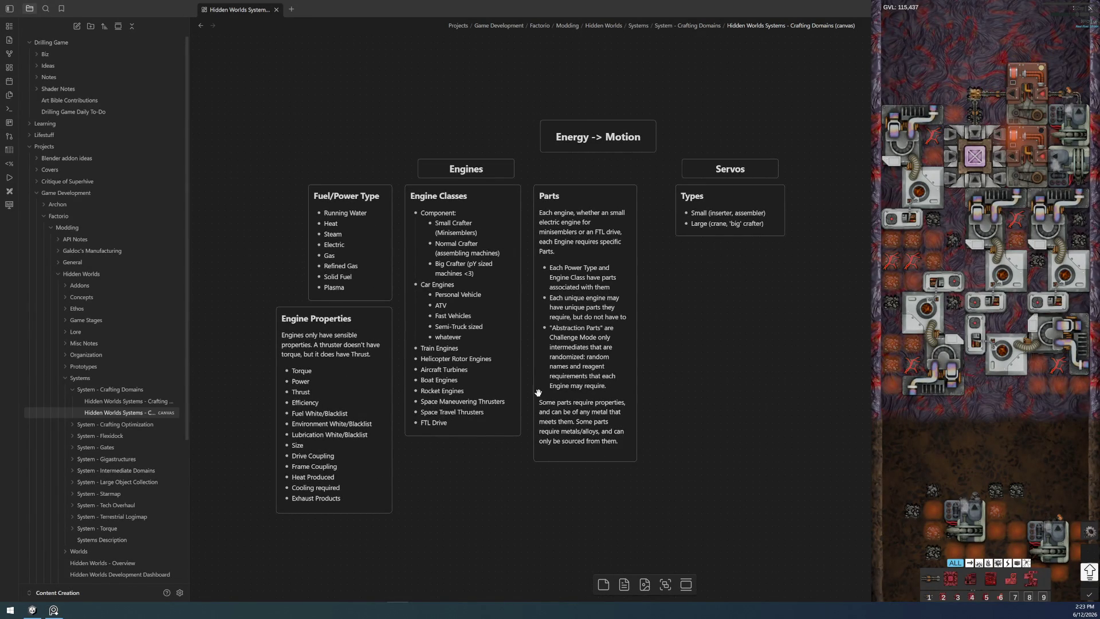
scroll(701, 337, "down", 1)
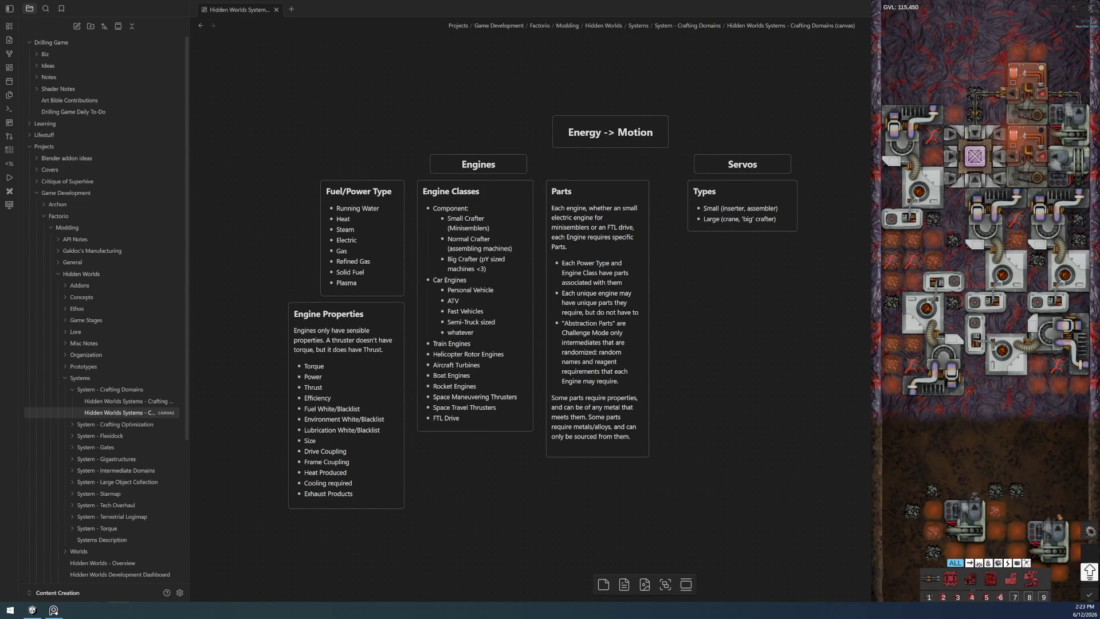
scroll(415, 444, "down", 3)
- Review the Metal Domain diagram on the canvas, then bring Blender back to the front
left_click_drag(415, 444, 671, 388)
scroll(662, 410, "up", 3)
scroll(663, 409, "up", 1)
scroll(680, 400, "up", 2)
scroll(697, 393, "up", 1)
scroll(636, 392, "up", 2)
scroll(634, 391, "up", 1)
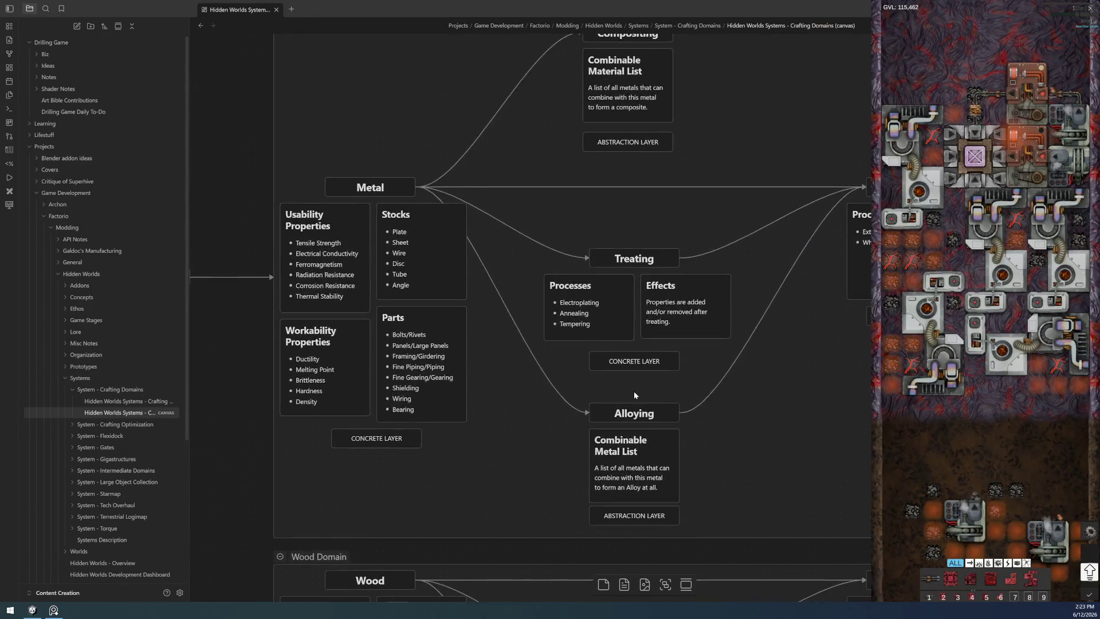
key("alt+Tab")
key("Tab")
scroll(512, 280, "up", 2)
scroll(492, 289, "up", 3)
left_click_drag(447, 274, 431, 360)
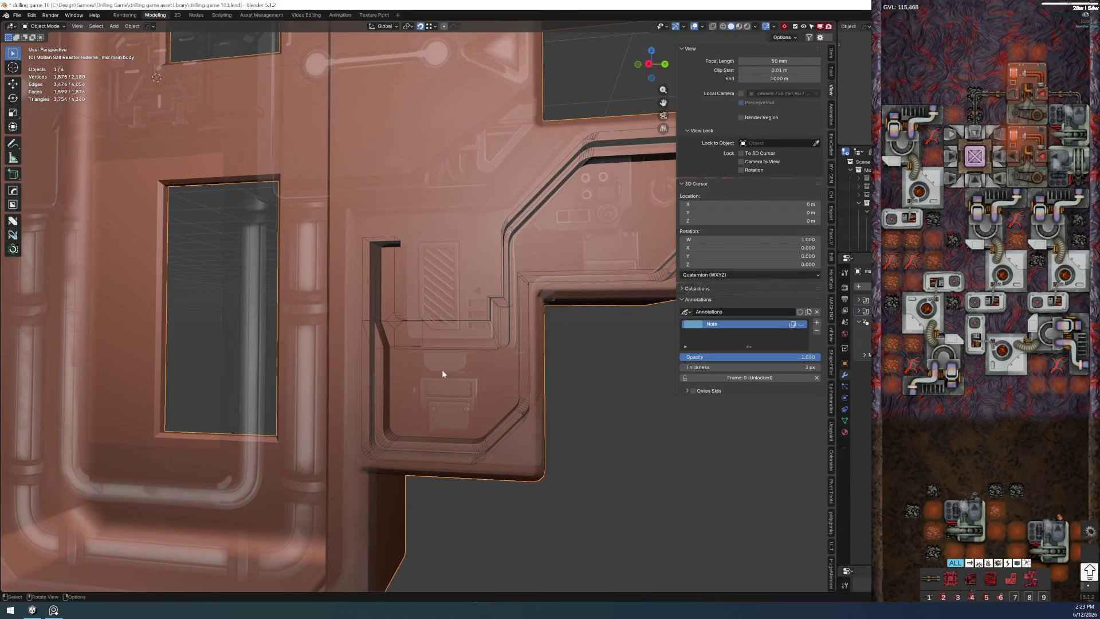
scroll(507, 320, "up", 1)
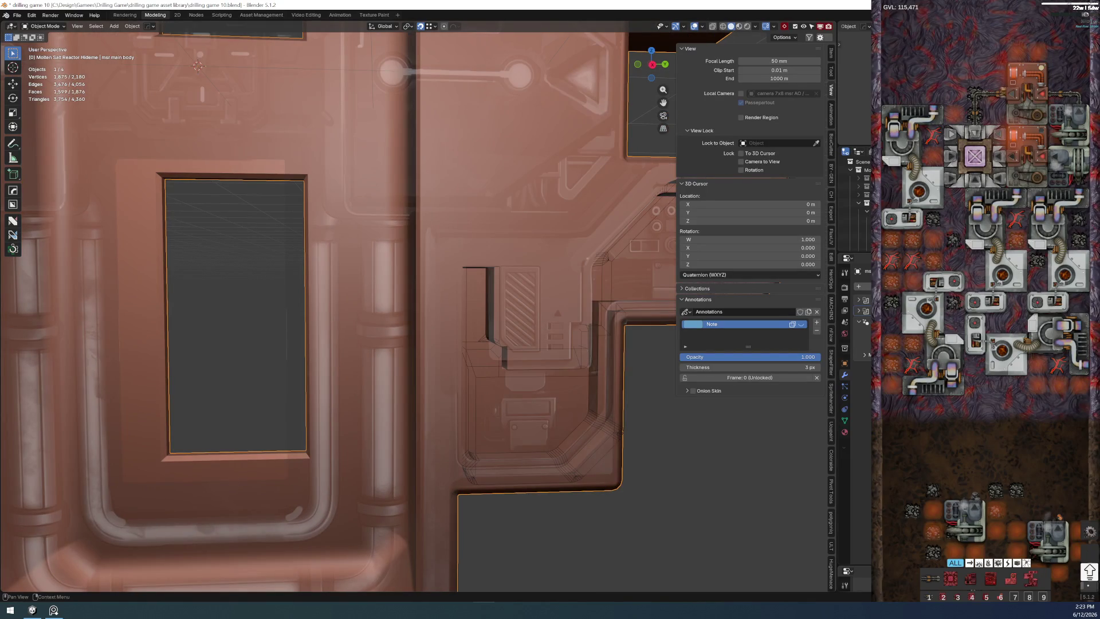
scroll(549, 452, "up", 2)
scroll(549, 452, "up", 2)
- Show the main body in plain Solid shading and duplicate it in place as msr main body.001
mouse_move(516, 413)
left_mouse_down()
mouse_move(549, 451)
mouse_move(466, 397)
left_mouse_up()
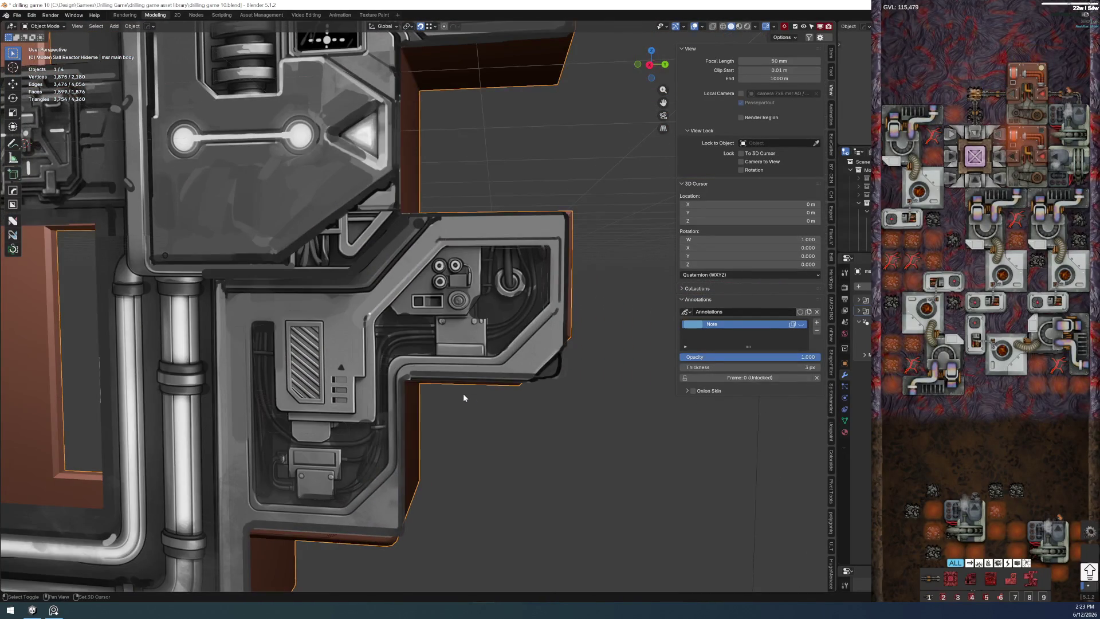
scroll(463, 393, "up", 2)
scroll(449, 385, "down", 2)
scroll(449, 390, "up", 1)
scroll(454, 385, "down", 2)
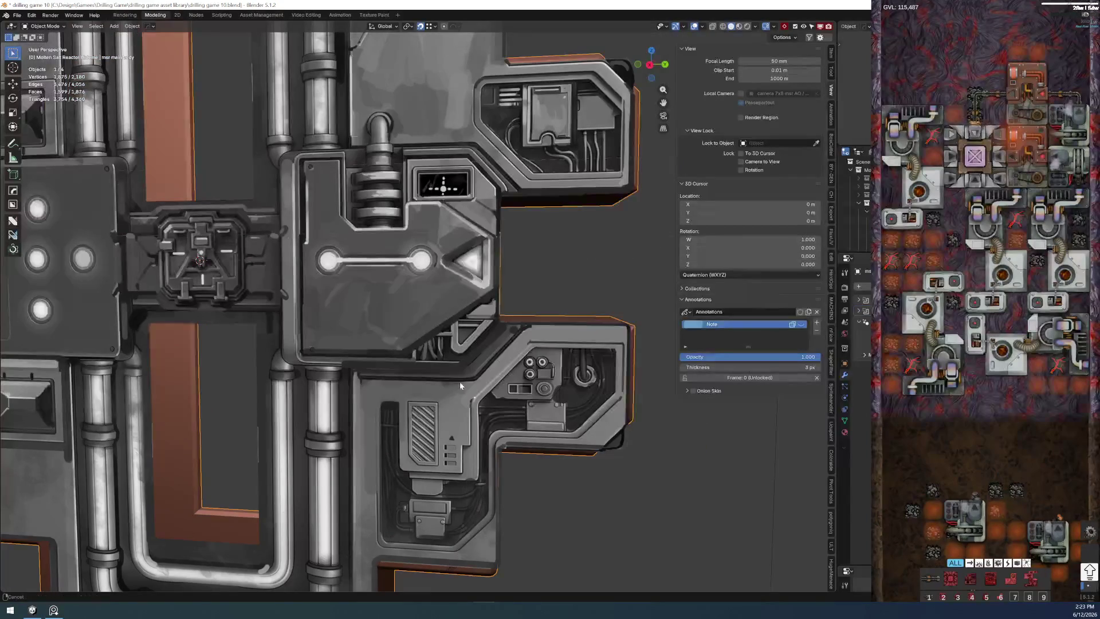
scroll(475, 422, "up", 1)
scroll(446, 392, "up", 1)
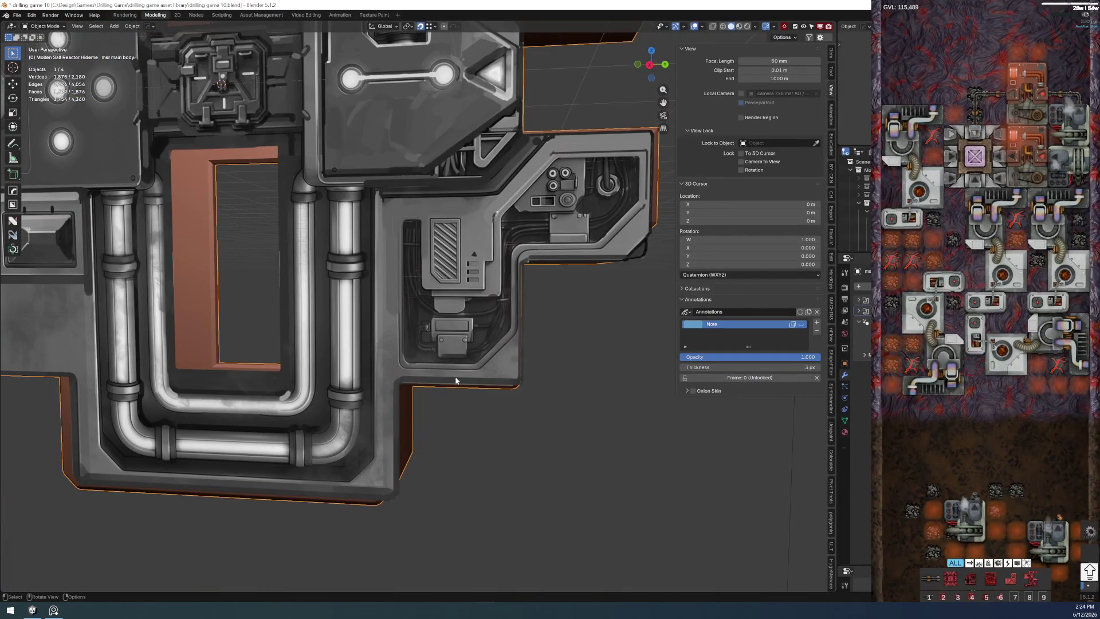
scroll(480, 256, "up", 3, "shift")
scroll(431, 430, "up", 3, "shift")
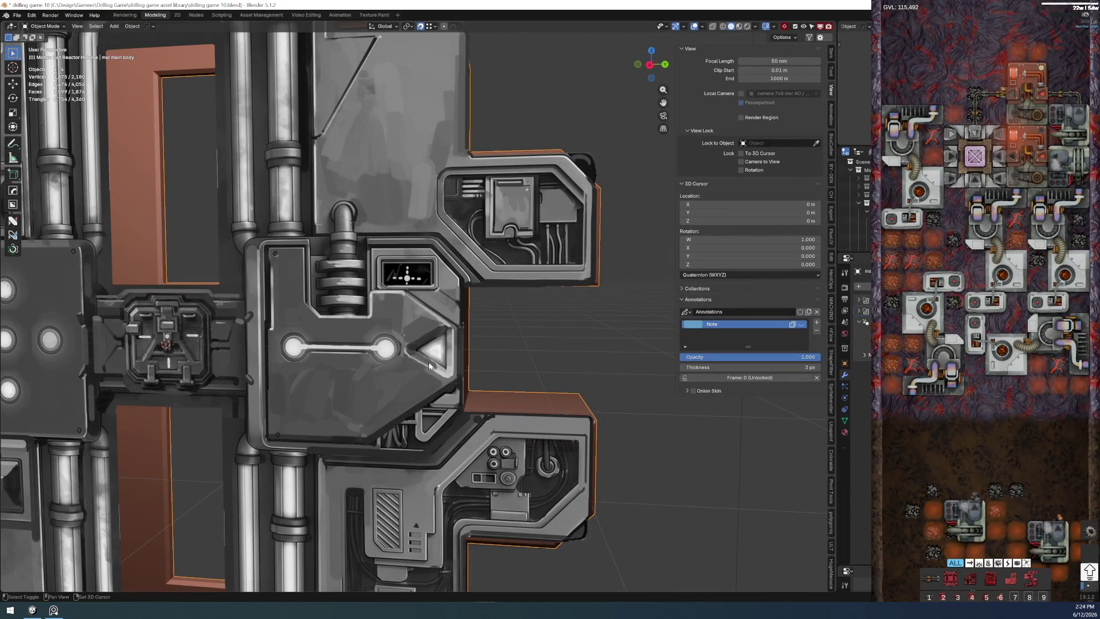
scroll(431, 363, "down", 5, "shift")
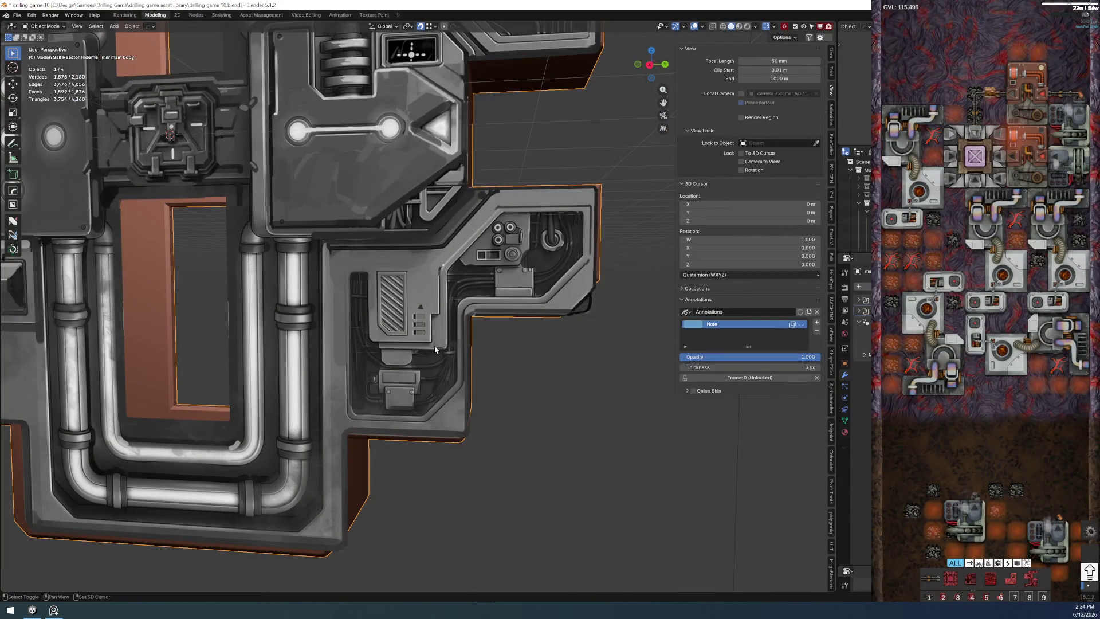
scroll(425, 367, "up", 1)
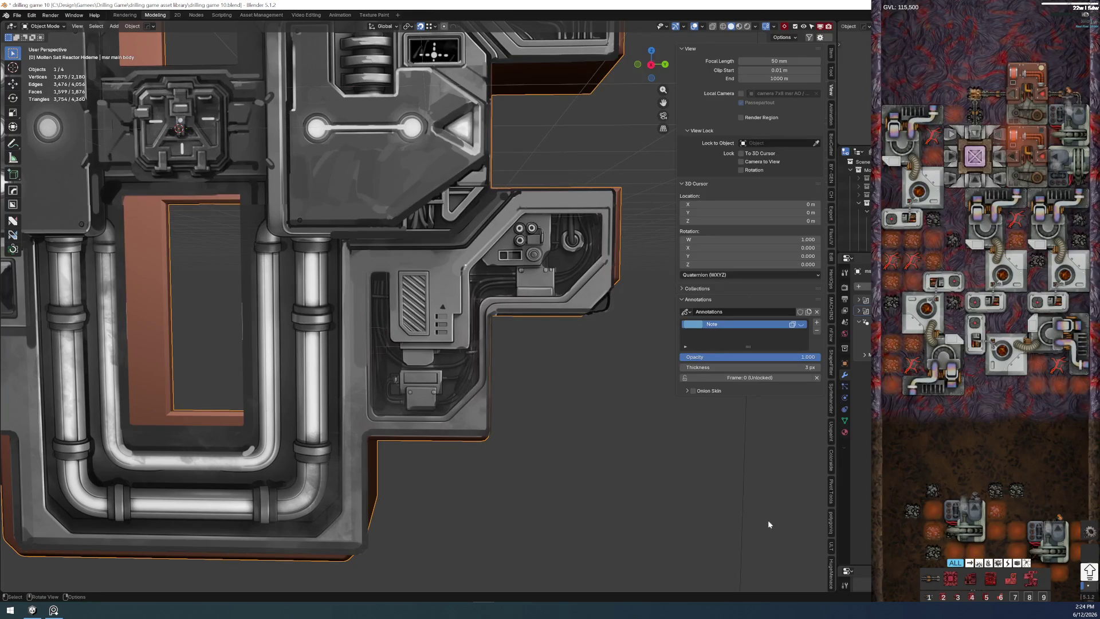
key("z")
key("8")
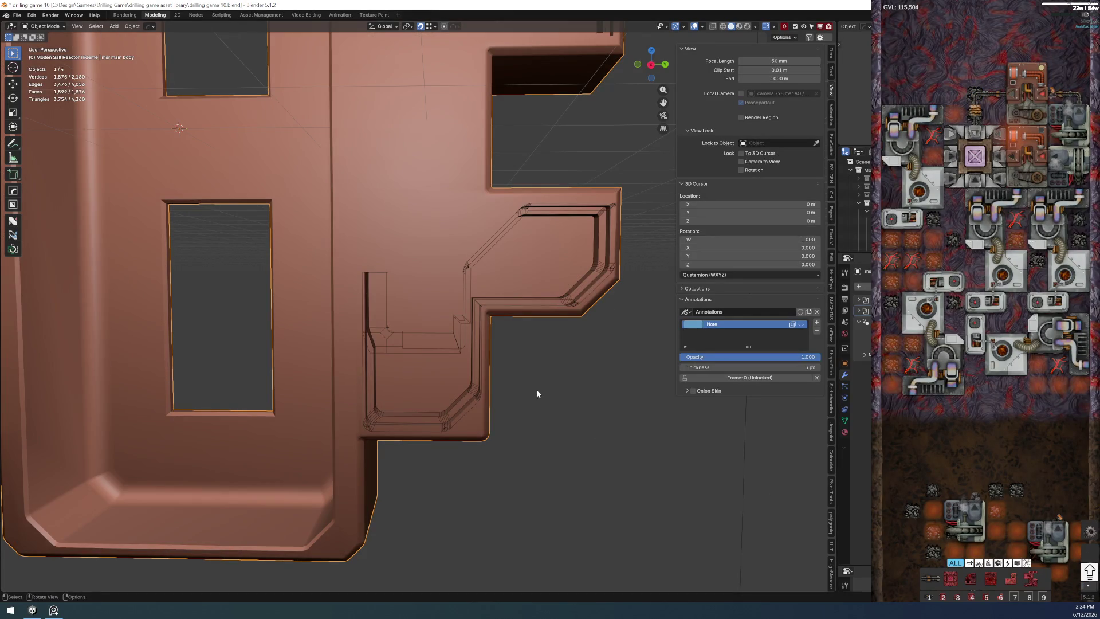
key("KP_8")
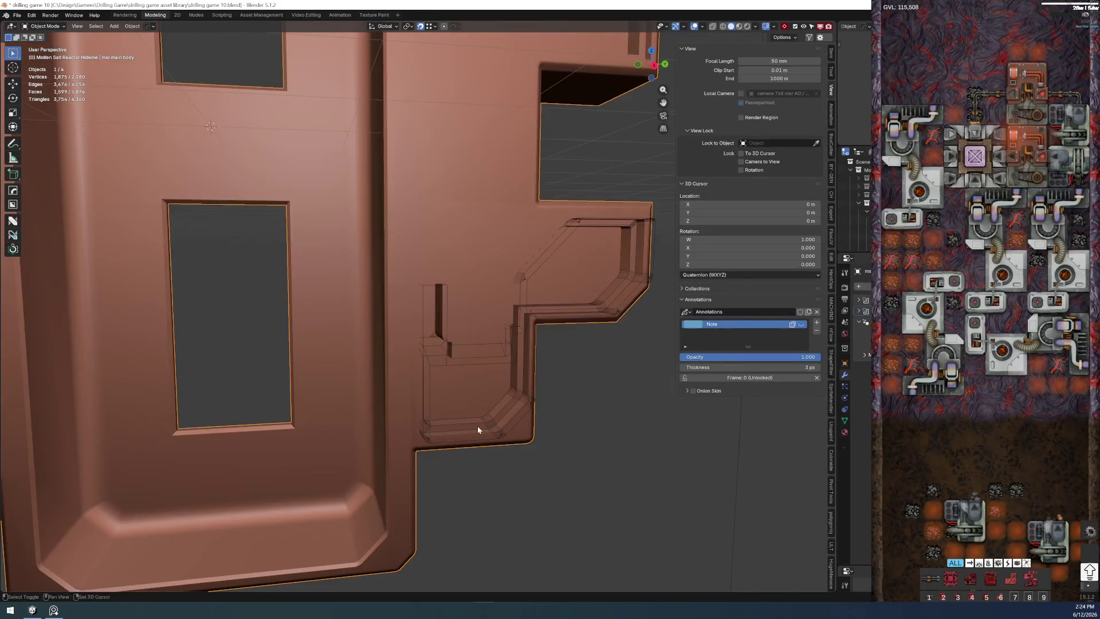
left_click(419, 378)
scroll(419, 377, "down", 3)
key("shift+d")
key("Escape")
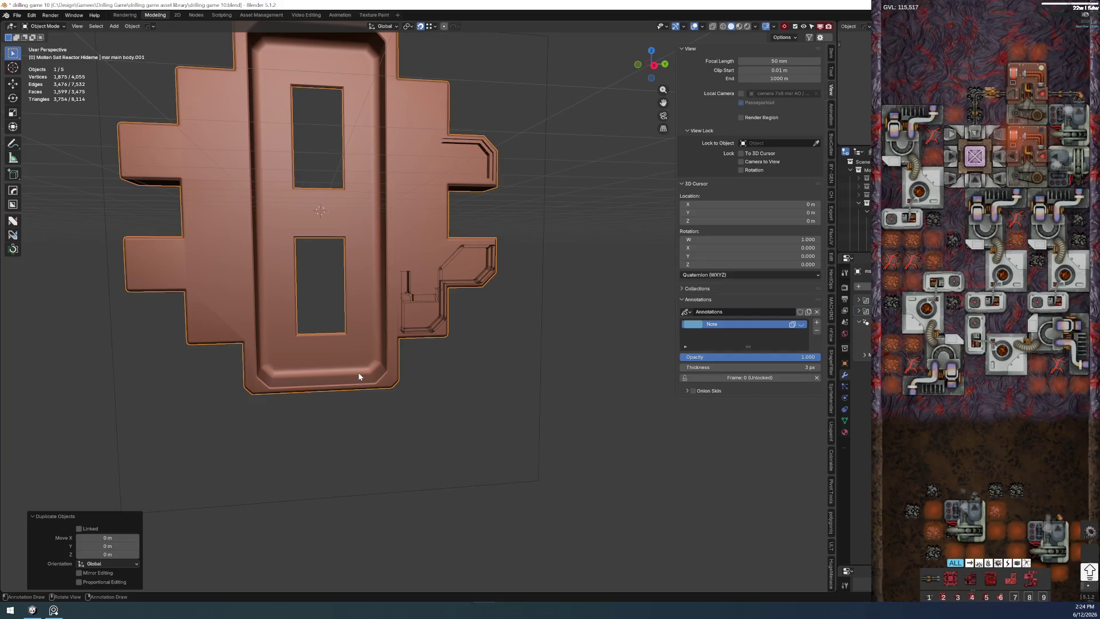
- Rename the duplicate body to msr main body og
key("F2")
key("End")
key("BackSpace")
key("BackSpace")
type("g")
key("Return")
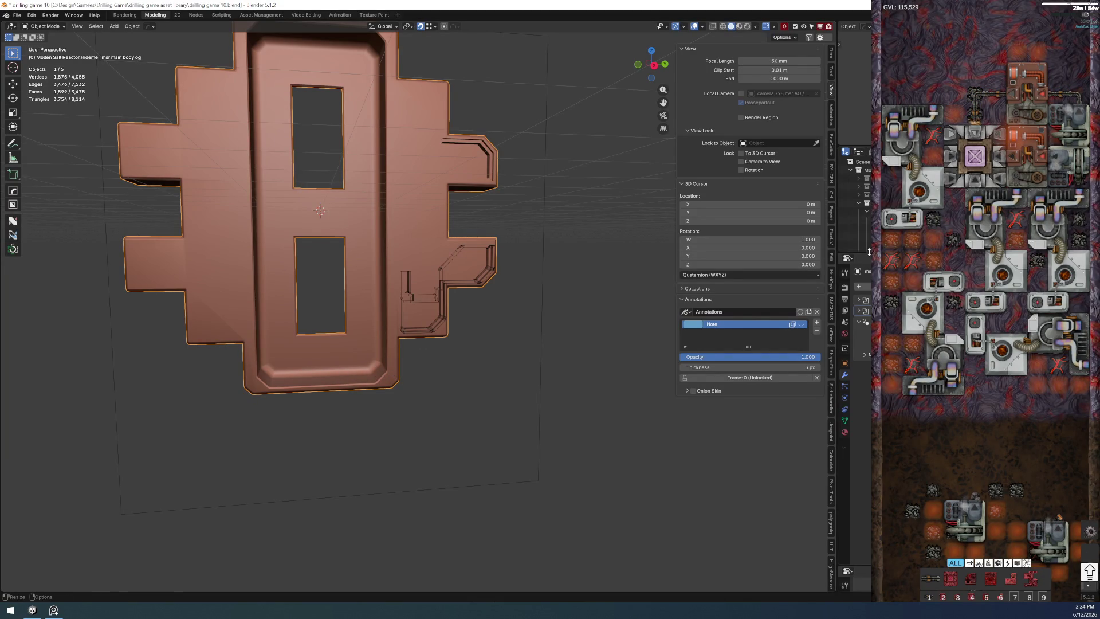
- Widen the scene list and check the current names of the cutters and the main body
left_click_drag(855, 254, 855, 437)
scroll(447, 332, "up", 3)
left_click(434, 346)
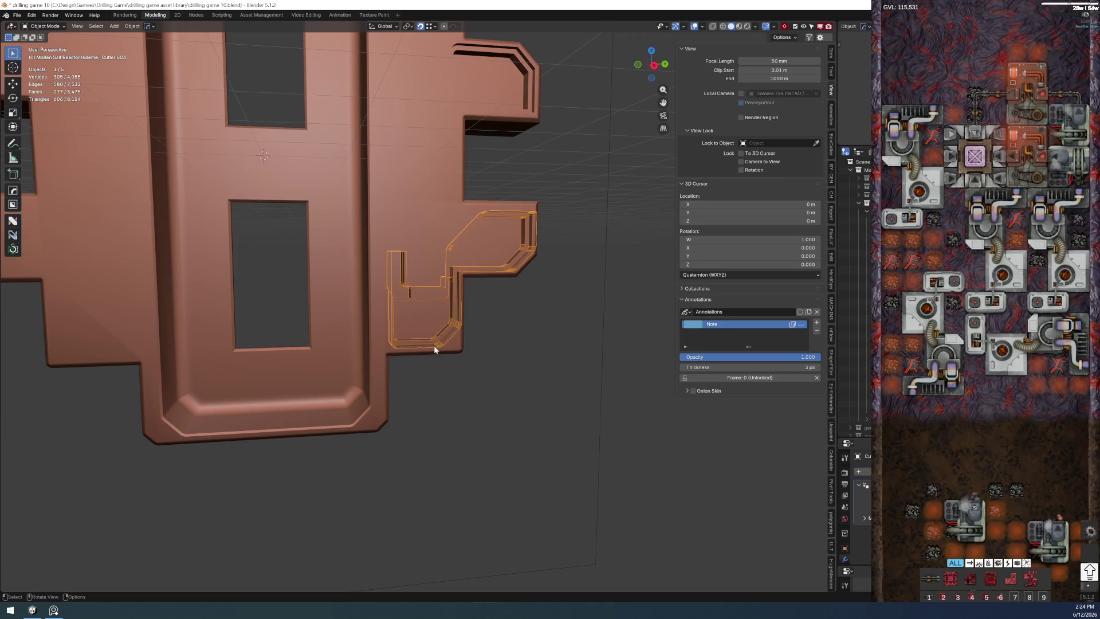
key("F2")
key("Escape")
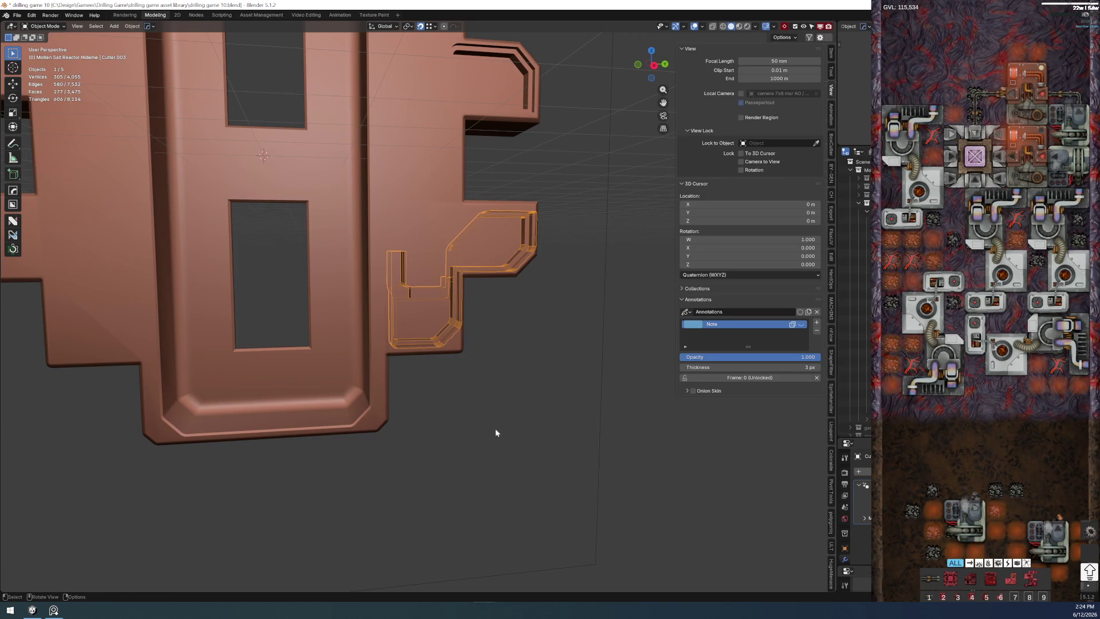
left_click(380, 398)
key("F2")
key("Escape")
left_click(413, 346)
key("F2")
key("Escape")
- Copy the main body's name and rename the wireframe cutter to msr main body cutter lower right
left_click(384, 404)
key("F2")
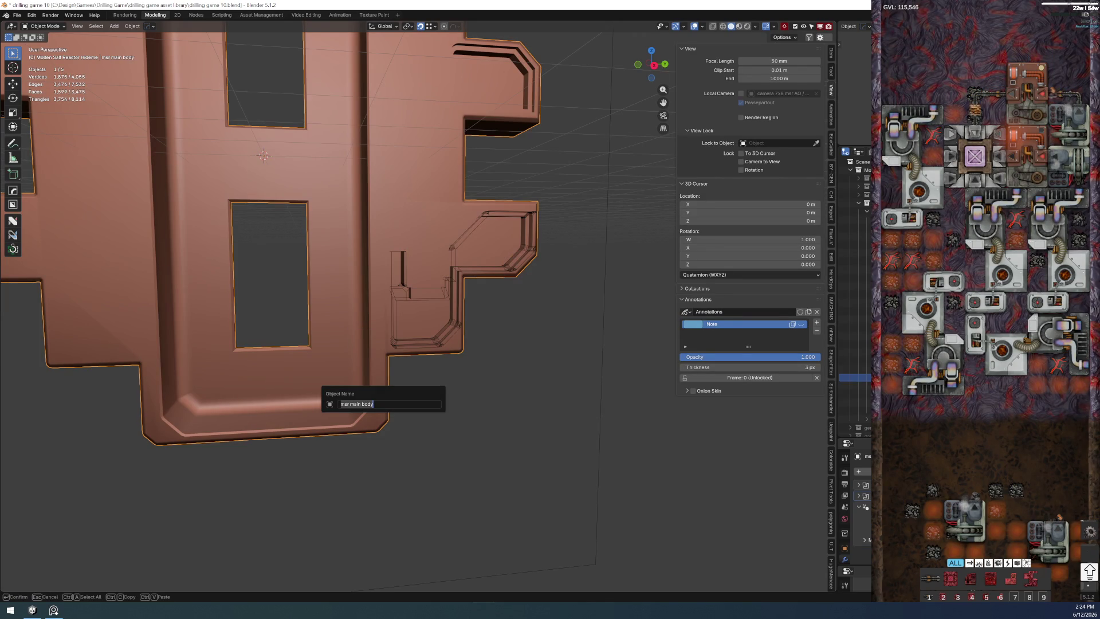
key("Escape")
key("F2")
left_click(408, 345)
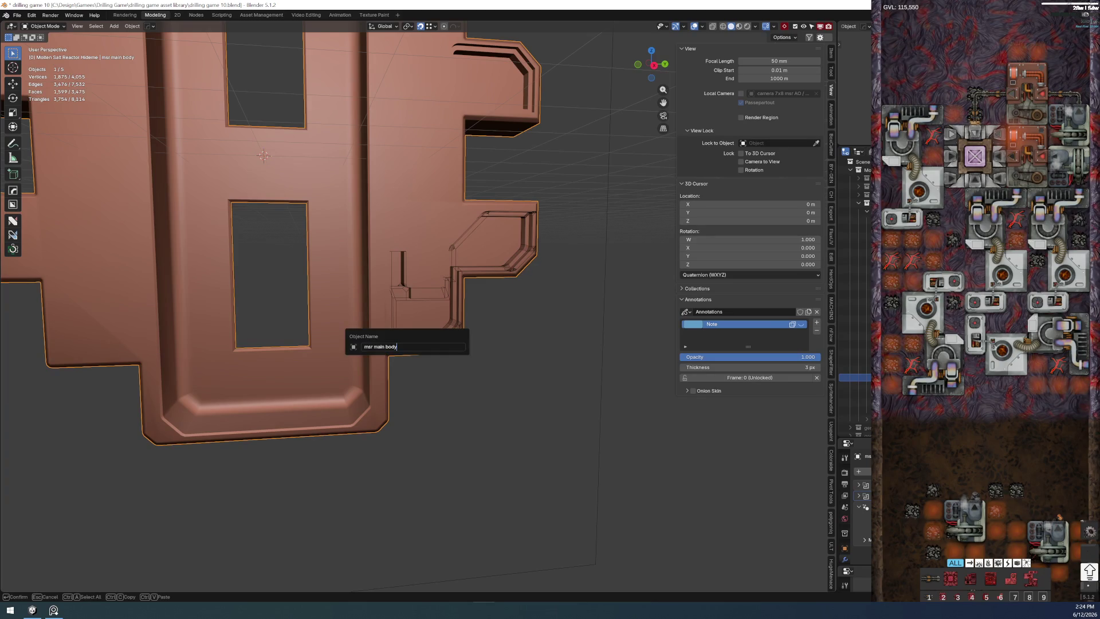
key("Escape")
left_click(406, 343)
key("F2")
left_click(406, 343)
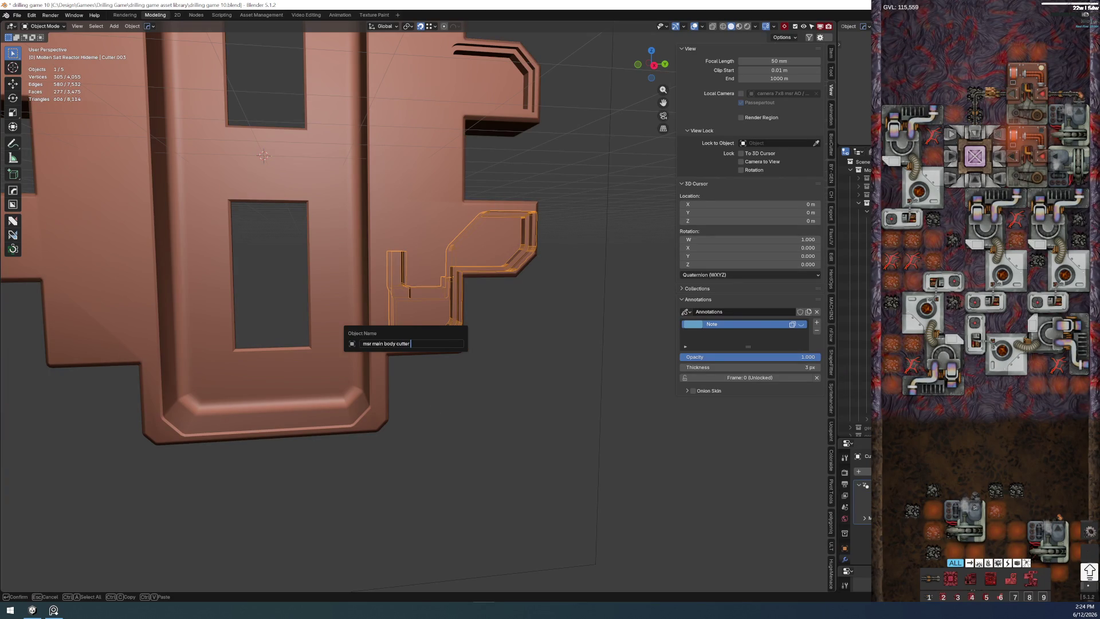
type("lower right")
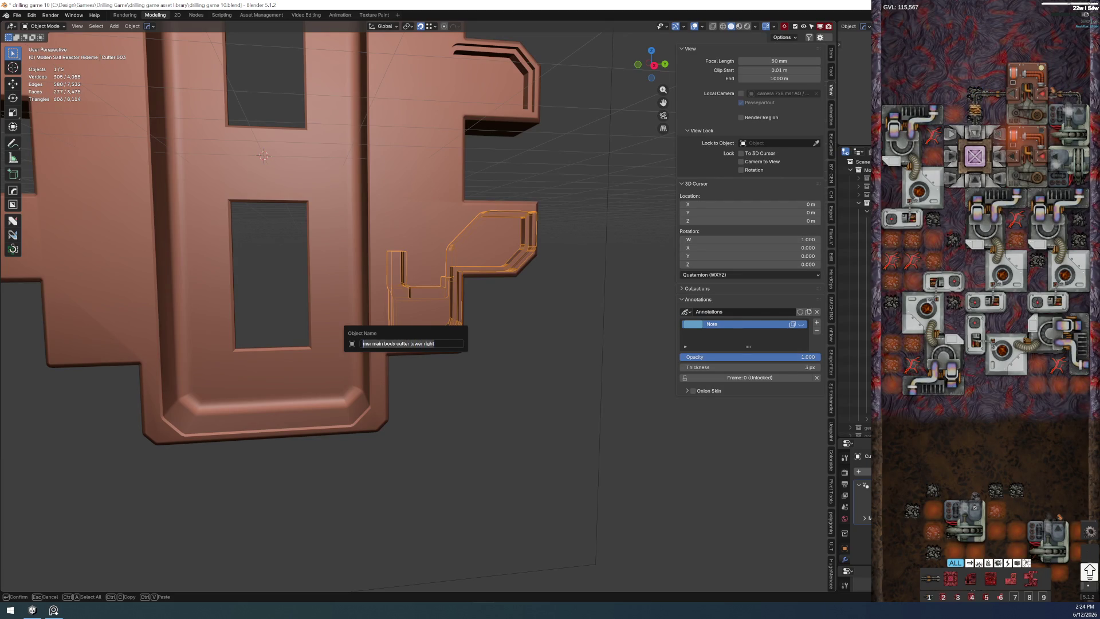
key("Return")
- Step through the body's boolean cuts in HardOps to find and rename the upper cutter
mouse_move(487, 266)
left_mouse_down()
mouse_move(473, 378)
mouse_move(502, 275)
left_mouse_up()
left_click(429, 295, "shift")
key("q")
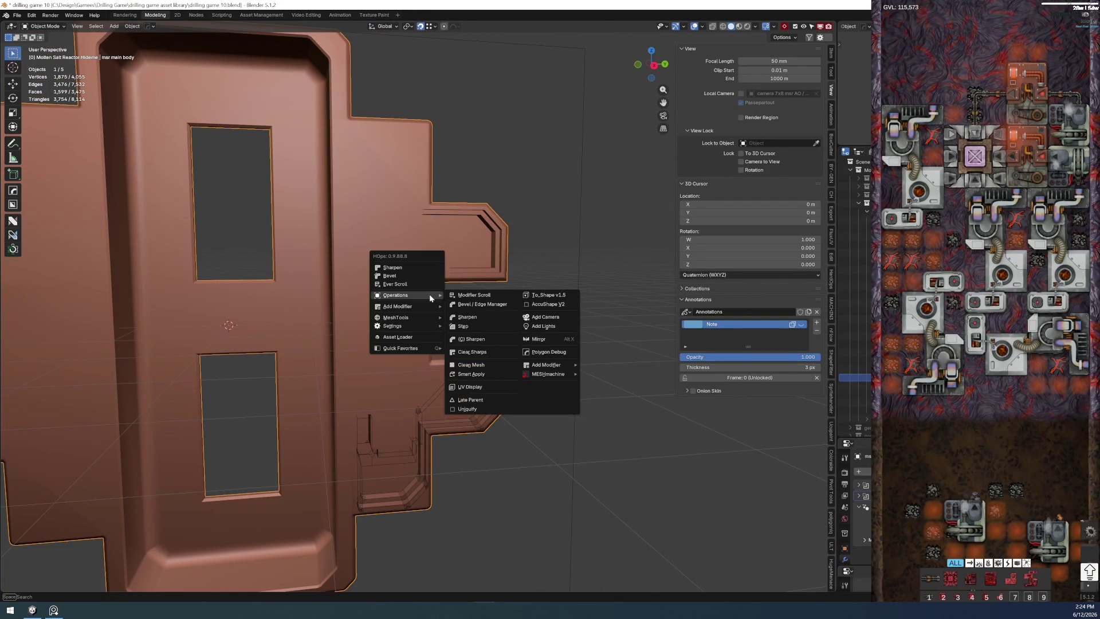
left_click(429, 283)
scroll(429, 283, "up", 1)
left_click(430, 284)
mouse_move(430, 284)
left_mouse_down()
mouse_move(467, 319)
mouse_move(395, 319)
left_mouse_up()
scroll(405, 335, "up", 3)
key("F2")
type("msr main body cutter lower rightht")
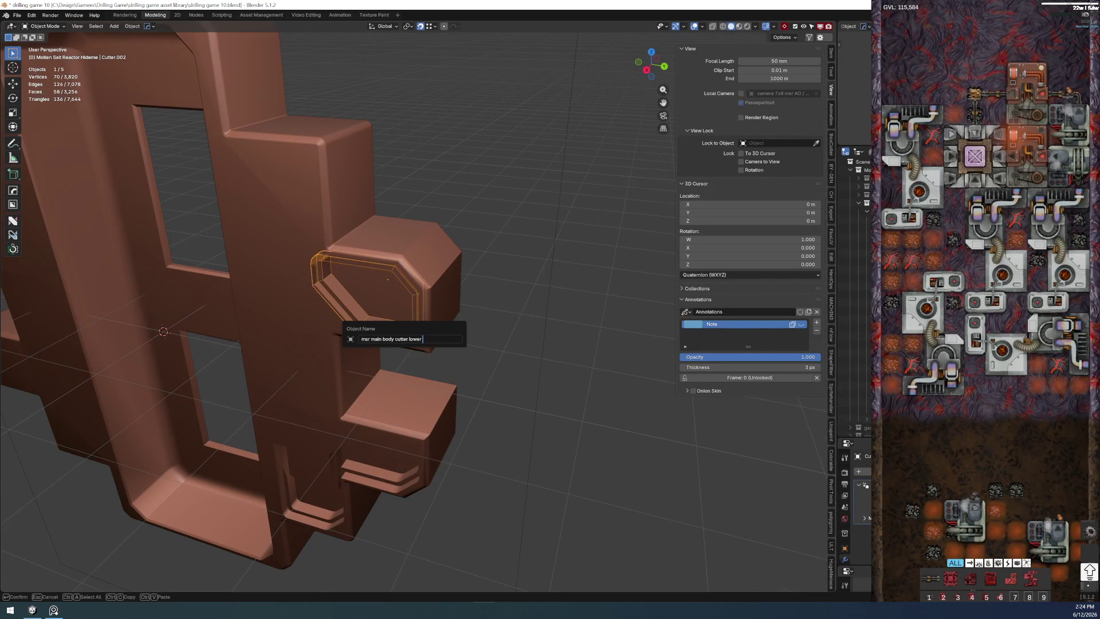
key("Return")
- Rename the second cutter to msr main body cutter upper right using the copied name
left_click(532, 394)
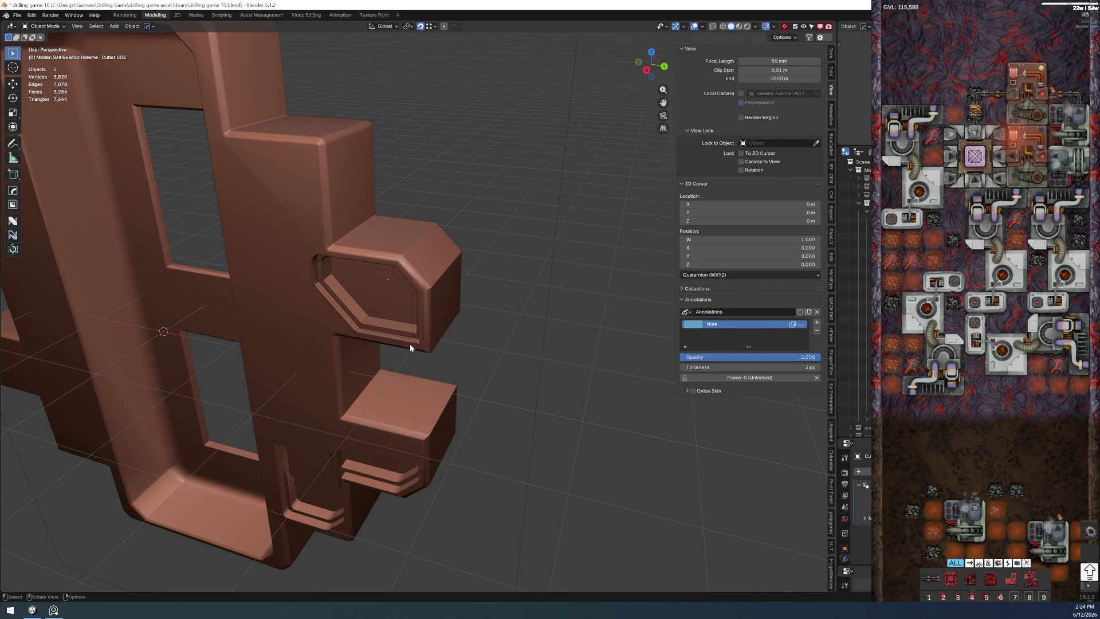
left_click(411, 343)
key("F2")
type("msr main body cutter lower right")
key("ctrl+BackSpace")
key("ctrl+BackSpace")
type("u")
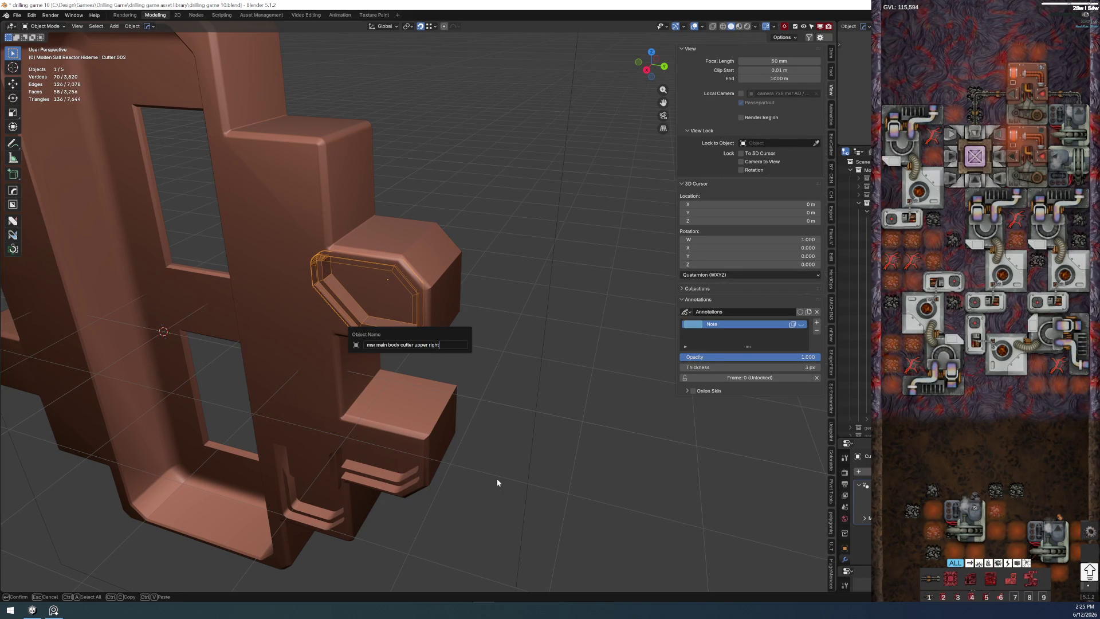
key("Return")
- Check the cutters in the scene list, show the hidden lower-right cutter again and select it
left_click_drag(497, 479, 547, 451)
scroll(855, 404, "up", 2)
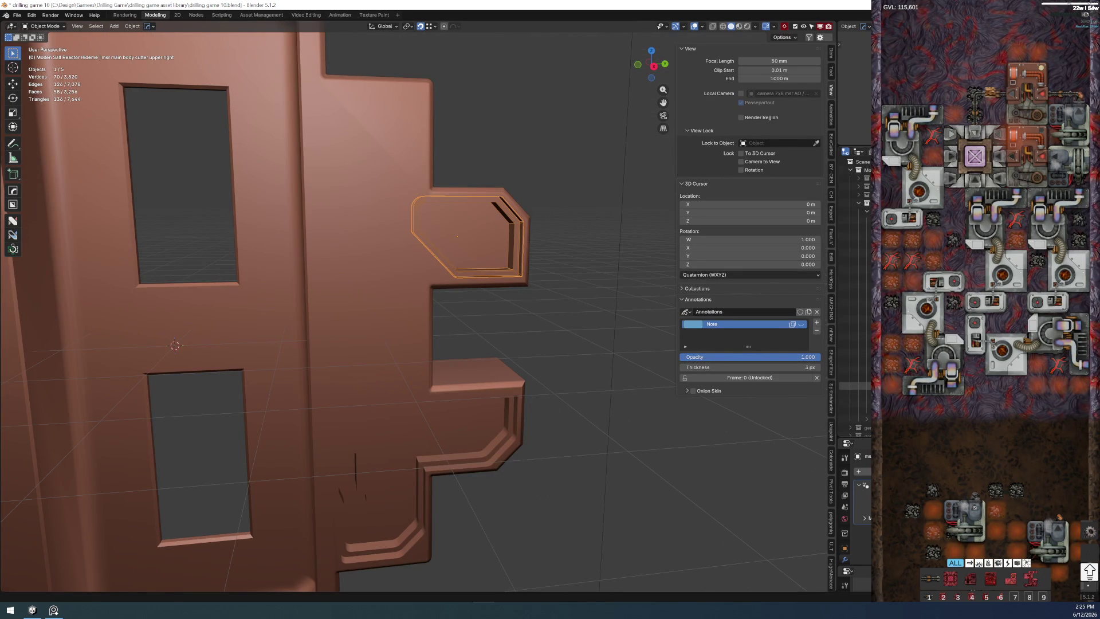
scroll(856, 301, "down", 3)
scroll(855, 361, "up", 3)
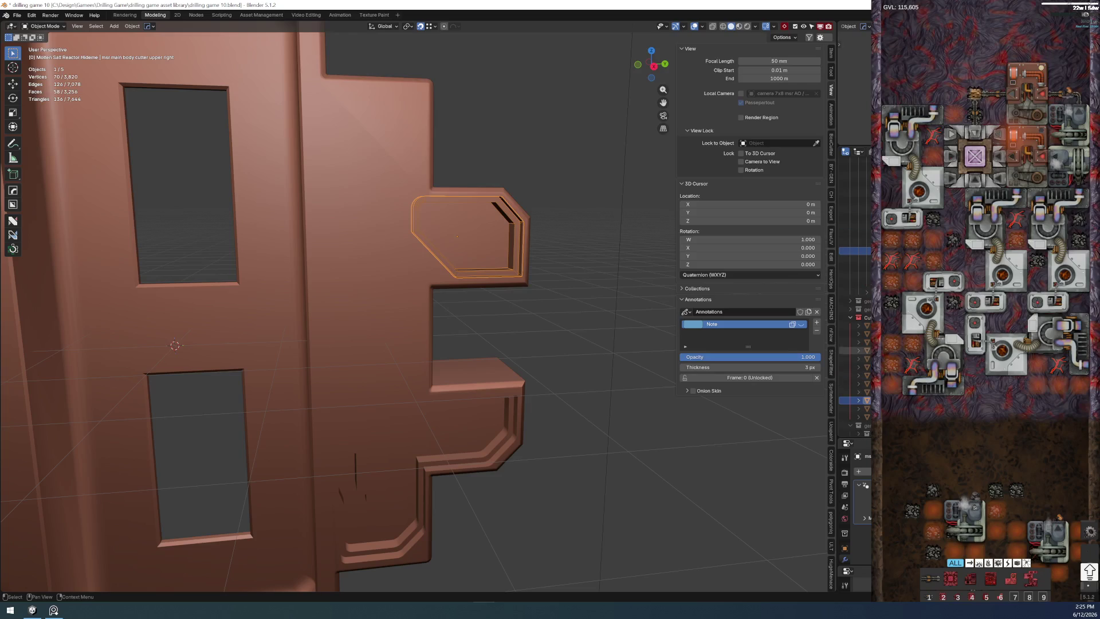
scroll(855, 198, "down", 2)
scroll(855, 361, "up", 2)
left_click(855, 400)
left_click(855, 201)
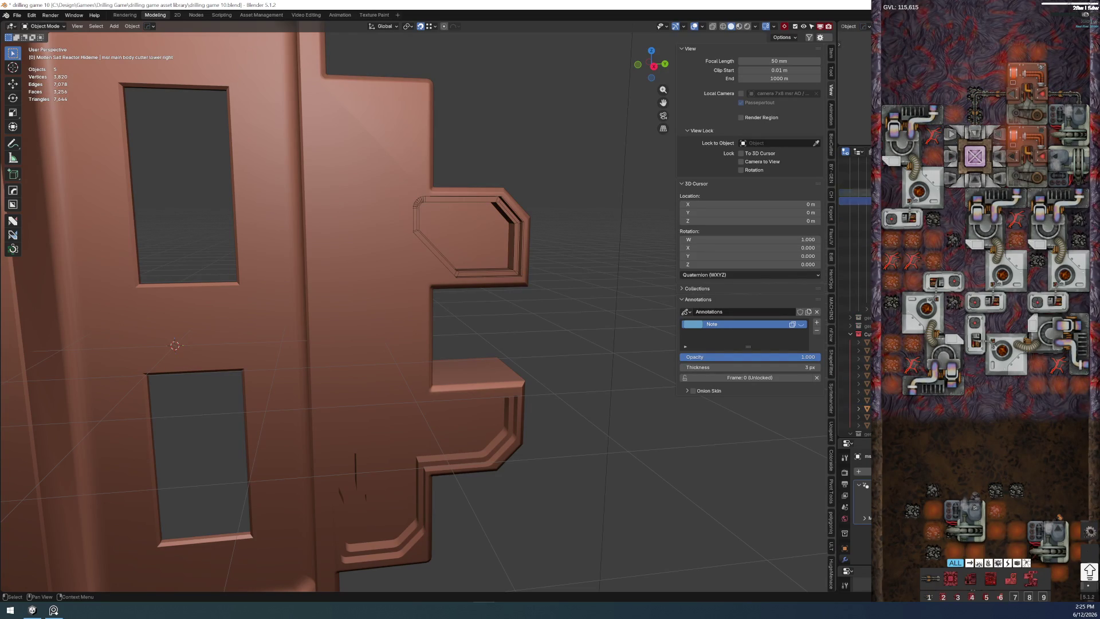
left_click(845, 548)
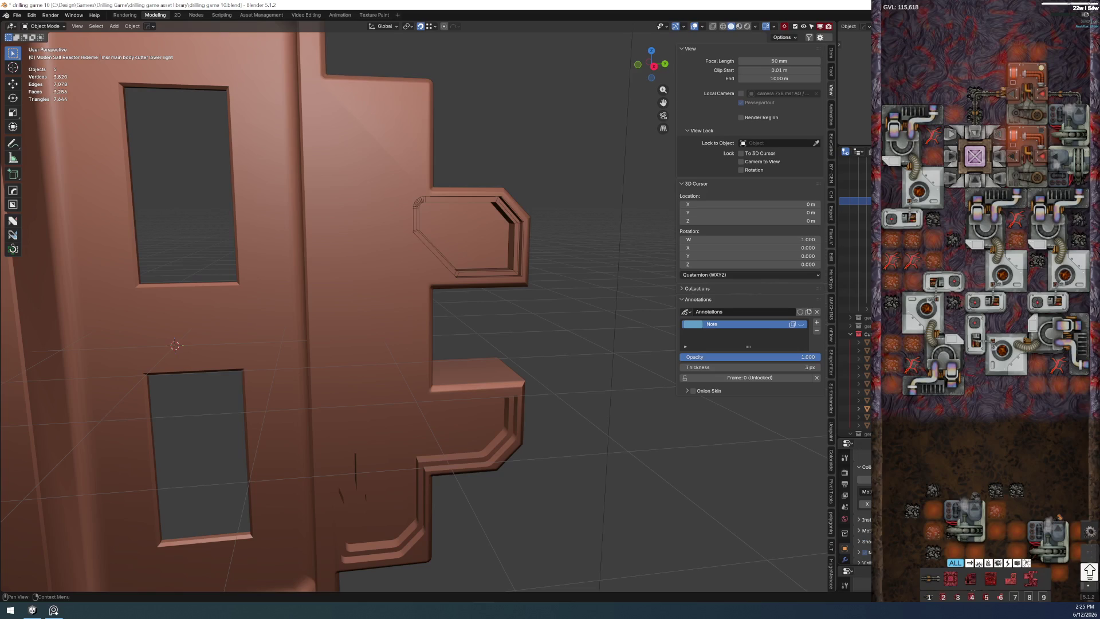
left_click(856, 409)
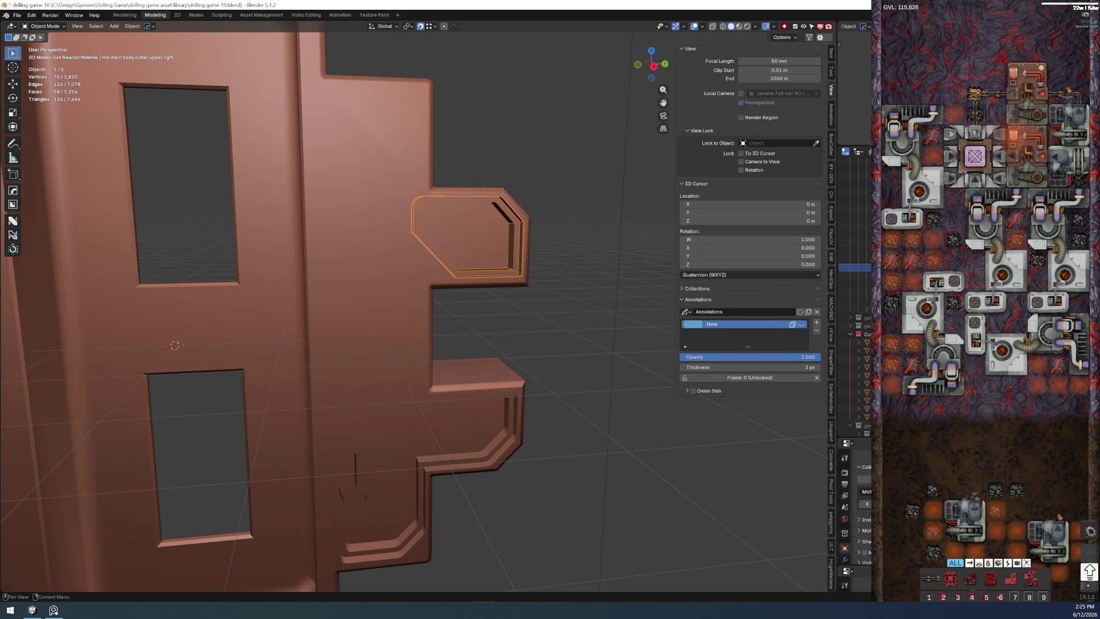
mouse_move(551, 315)
left_mouse_down()
mouse_move(535, 310)
mouse_move(496, 367)
left_mouse_up()
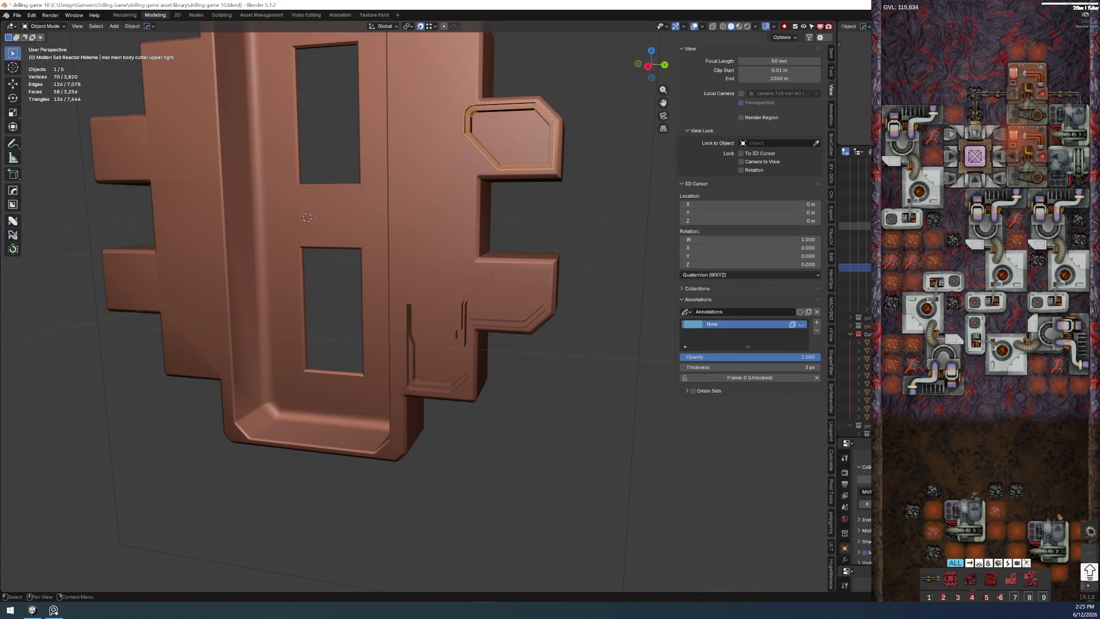
key("ctrl+z")
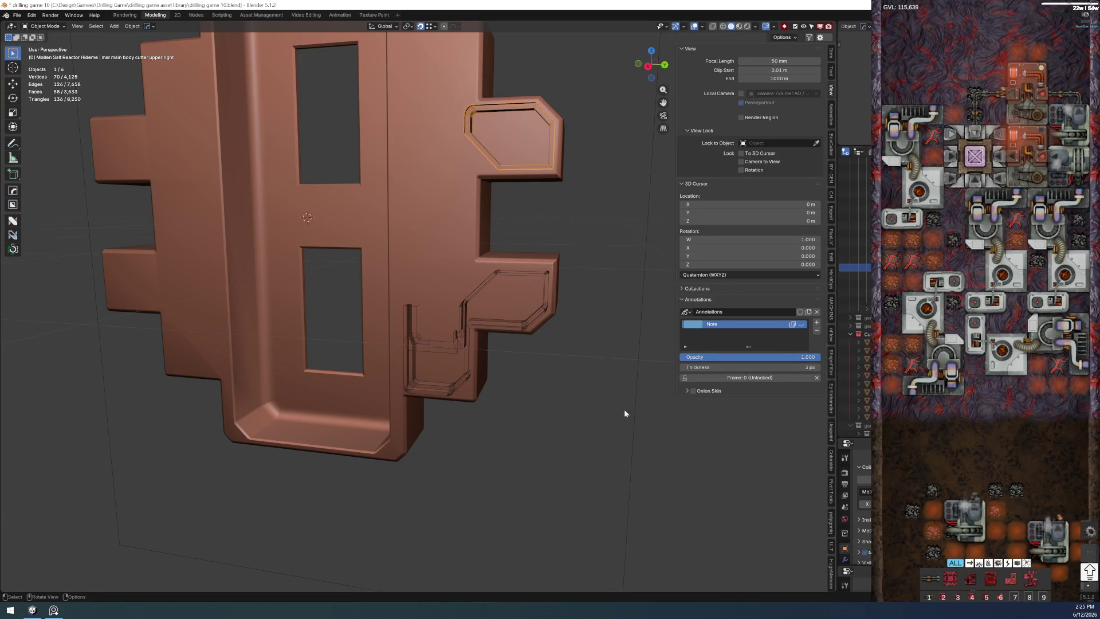
mouse_move(475, 369)
left_mouse_down()
mouse_move(519, 324)
mouse_move(361, 454)
mouse_move(441, 434)
left_mouse_up()
left_click(524, 323)
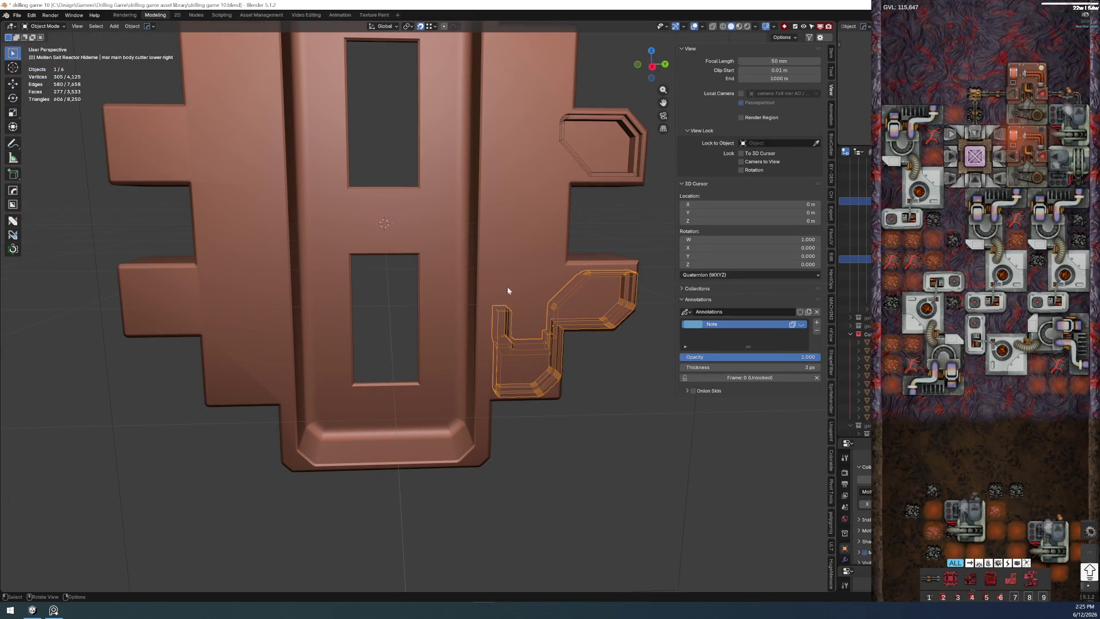
- Save the blend file and keep only the main body selected
left_click(515, 259, "shift")
left_click_drag(514, 259, 489, 284)
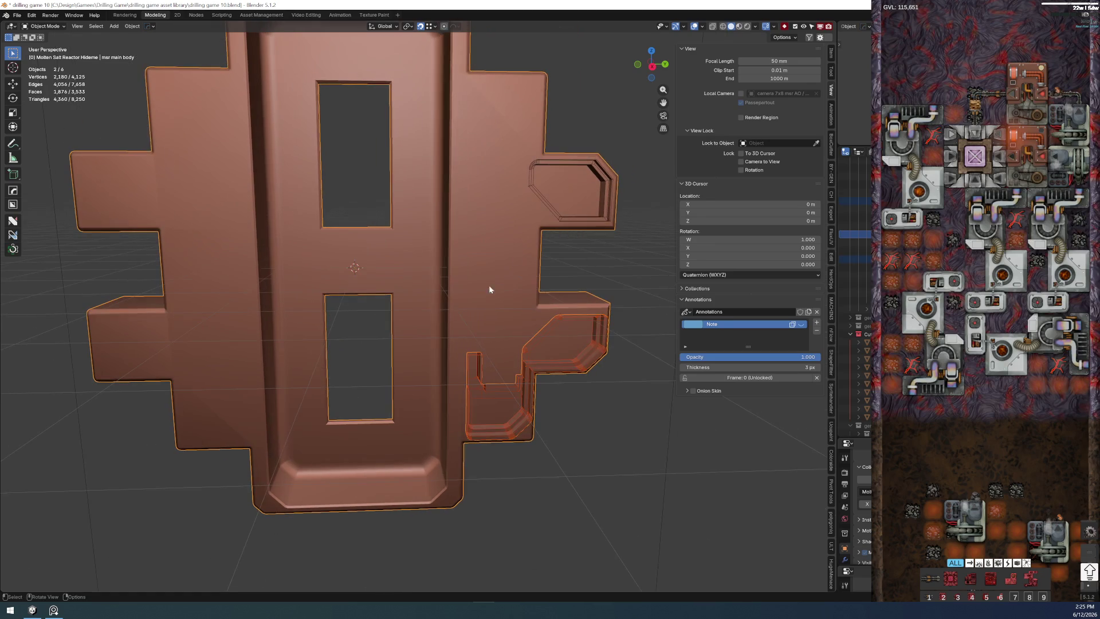
left_click(16, 15)
left_click(33, 69)
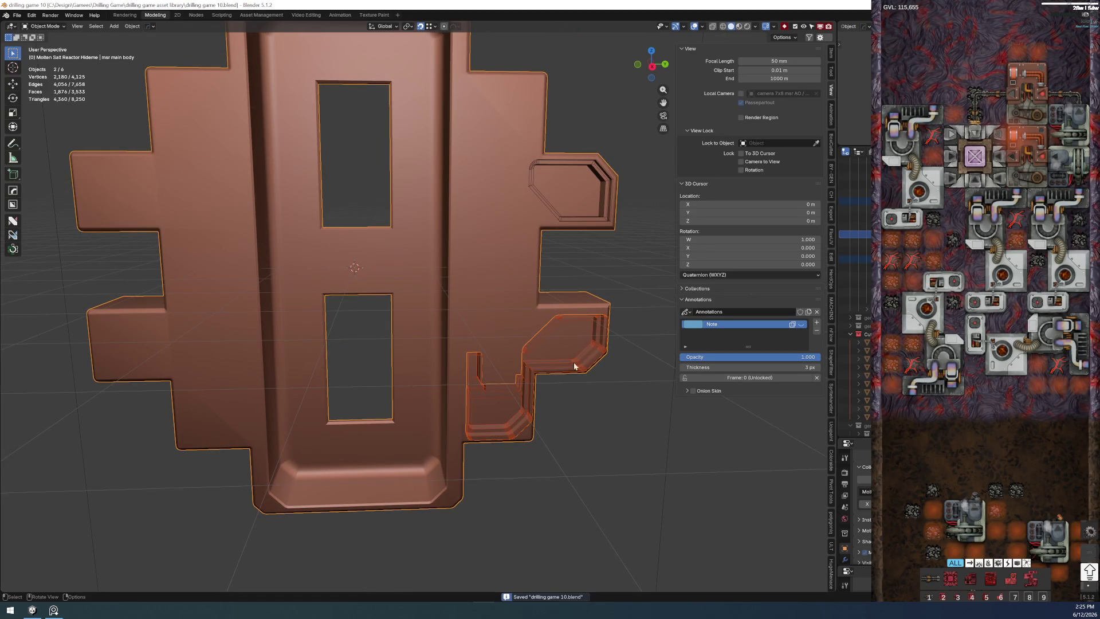
left_click(607, 421)
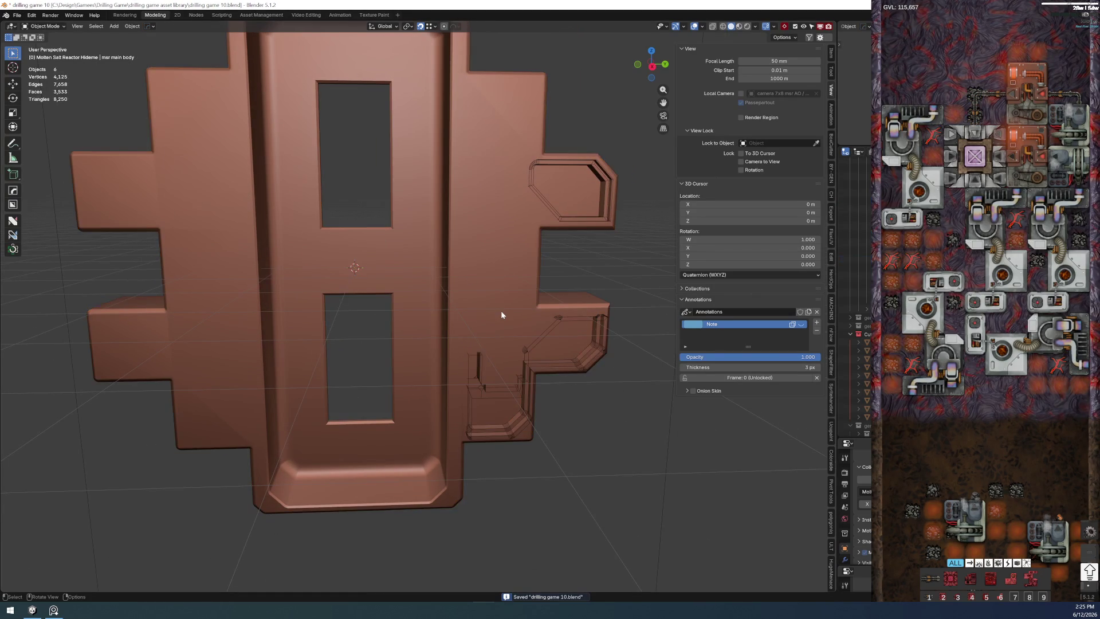
left_click(501, 311)
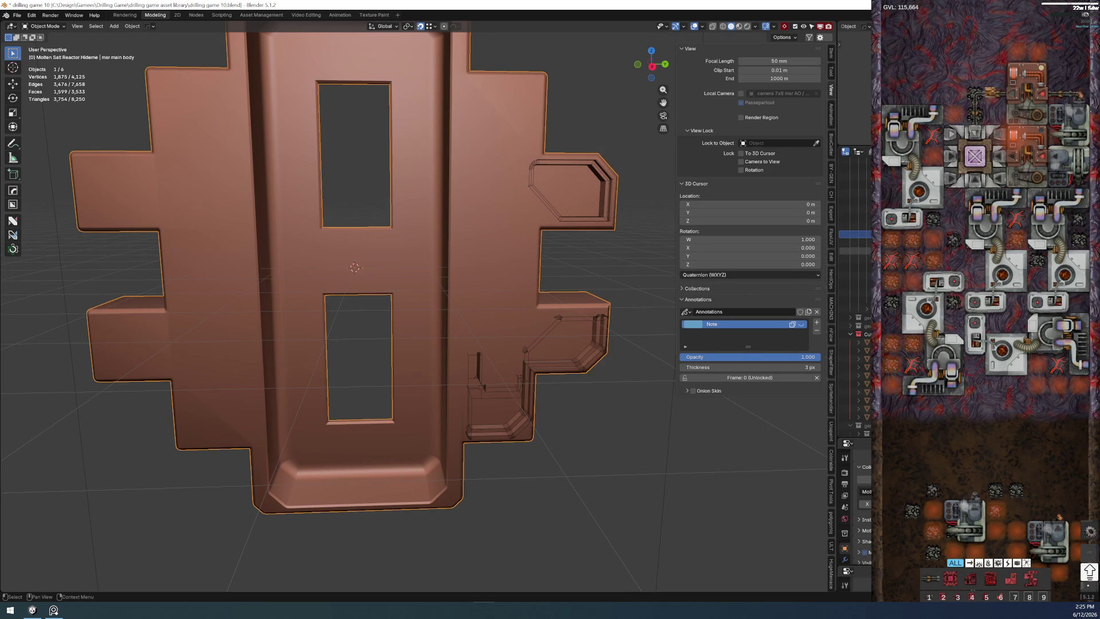
- Hide the msr main body og backup and bring up the HardOps operations for the main body
left_click(855, 276)
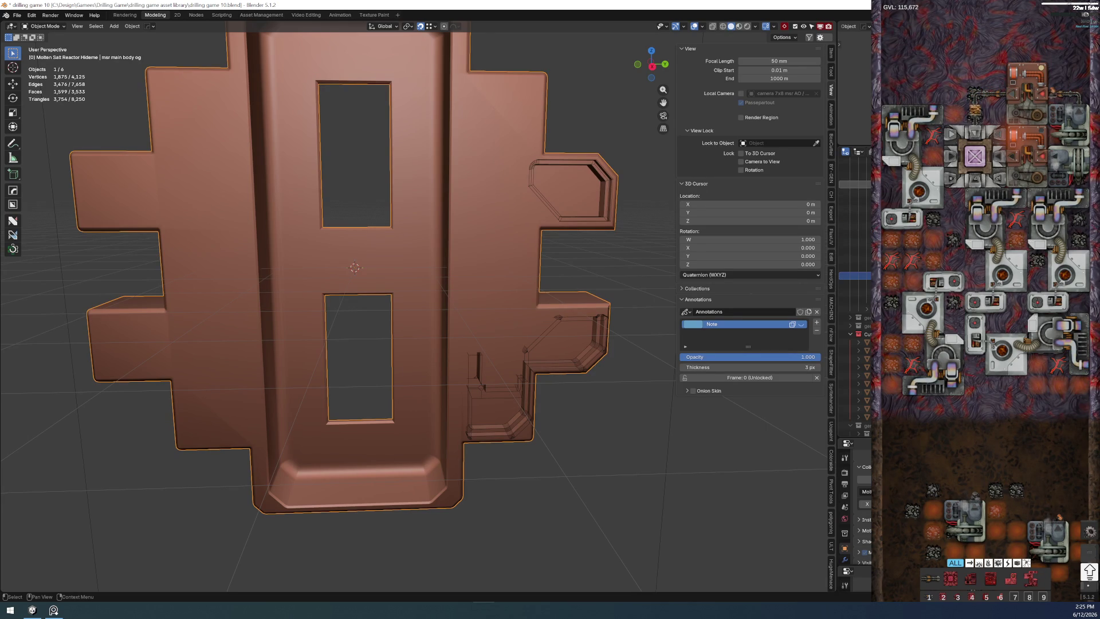
left_click(856, 218)
key("h")
scroll(507, 265, "down", 5)
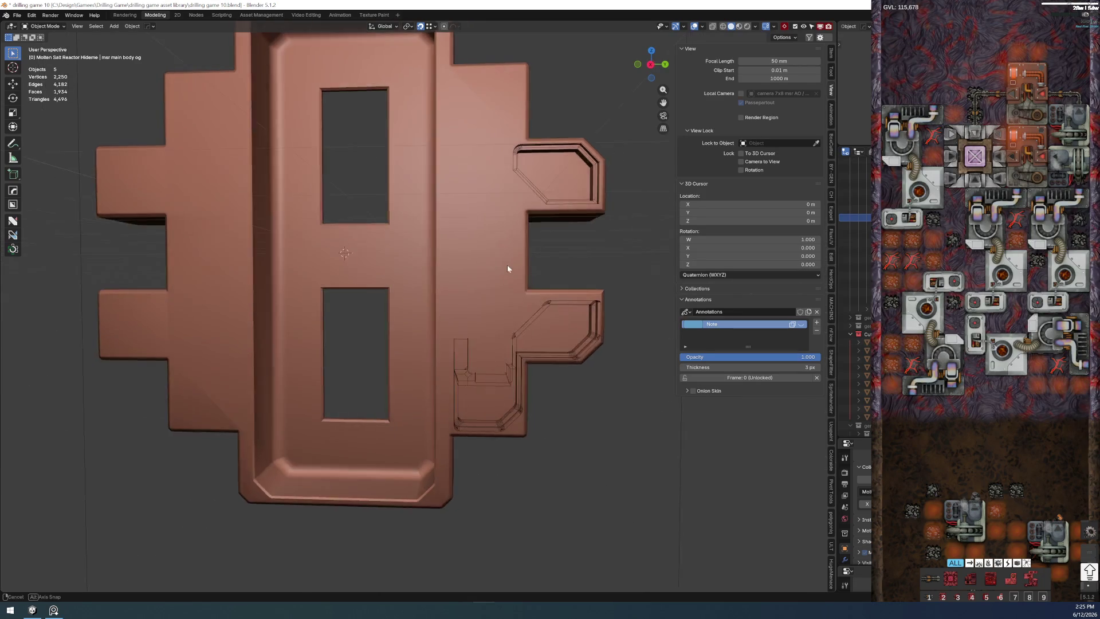
left_click(509, 266)
key("shift+q")
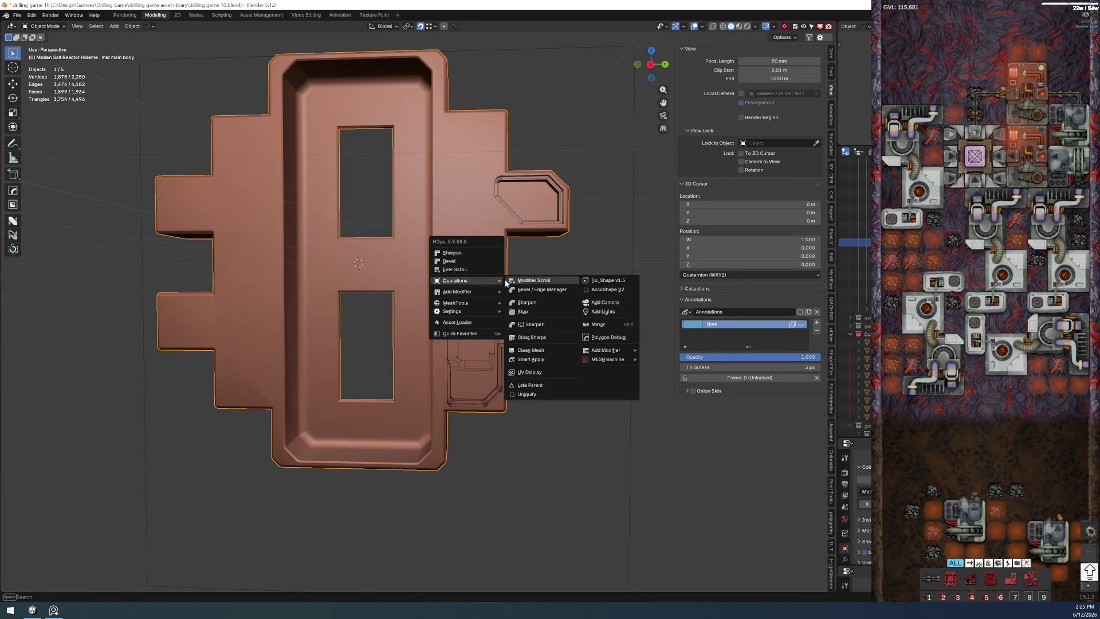
- Smart Apply the main body's modifiers, delete the lower-right and upper-right cutters, and select the main body
left_click(546, 358)
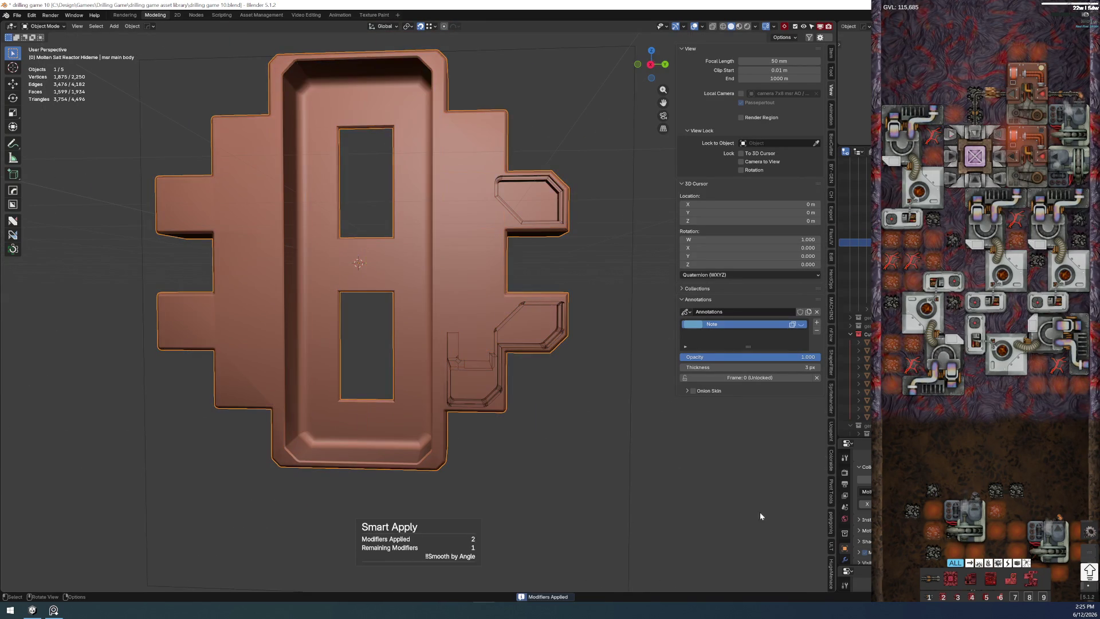
left_click(530, 352)
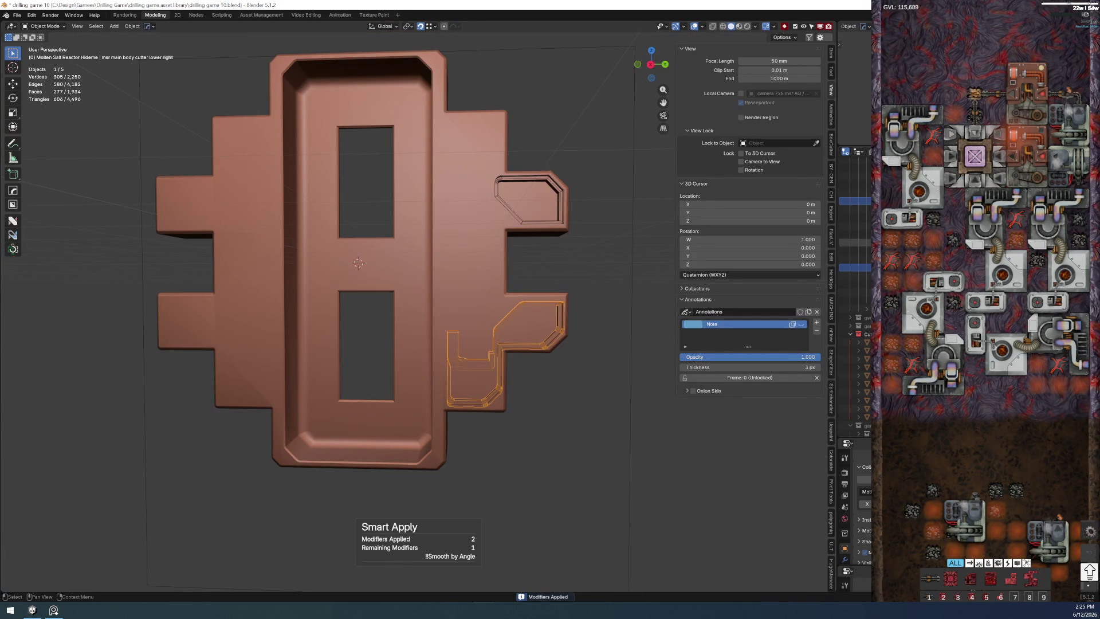
key("Delete")
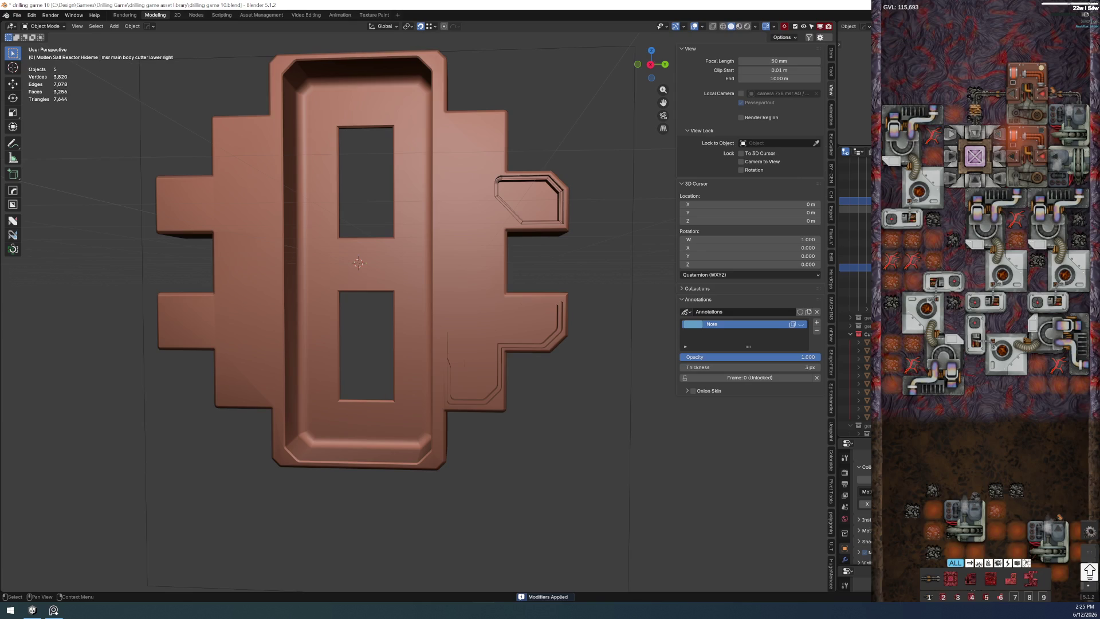
key("Delete")
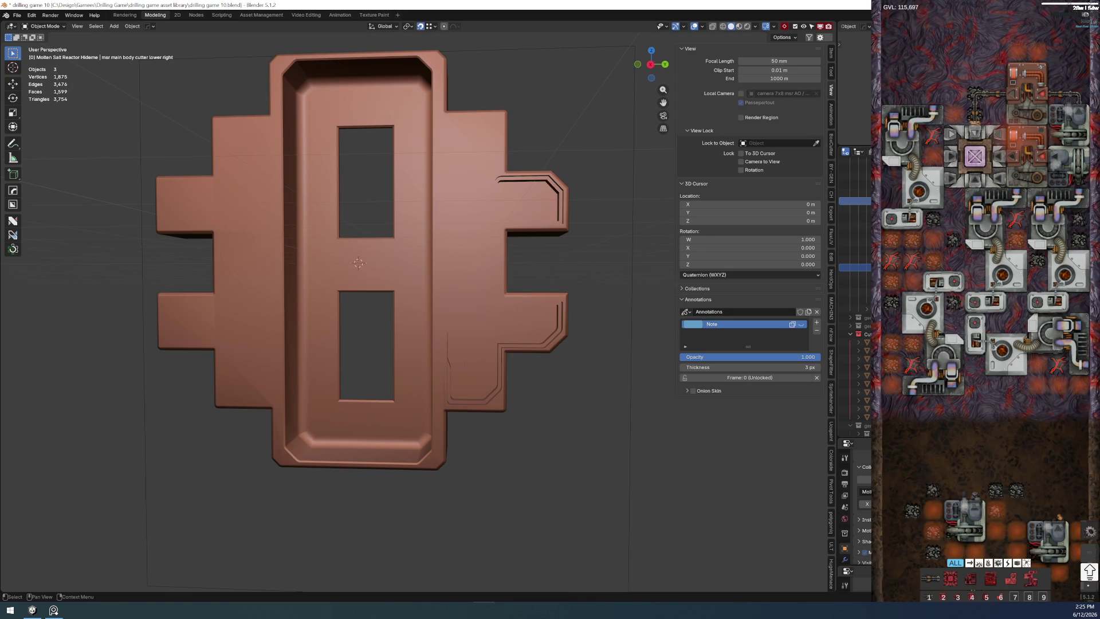
left_click(855, 276)
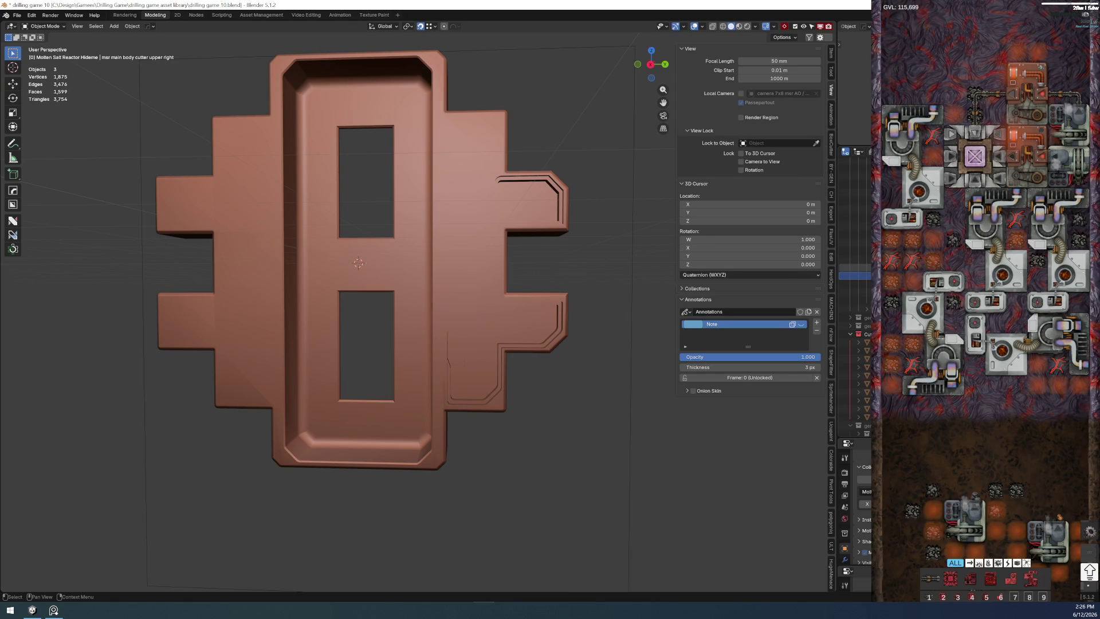
scroll(856, 258, "down", 2)
mouse_move(579, 458)
left_mouse_down()
mouse_move(555, 474)
mouse_move(517, 444)
left_mouse_up()
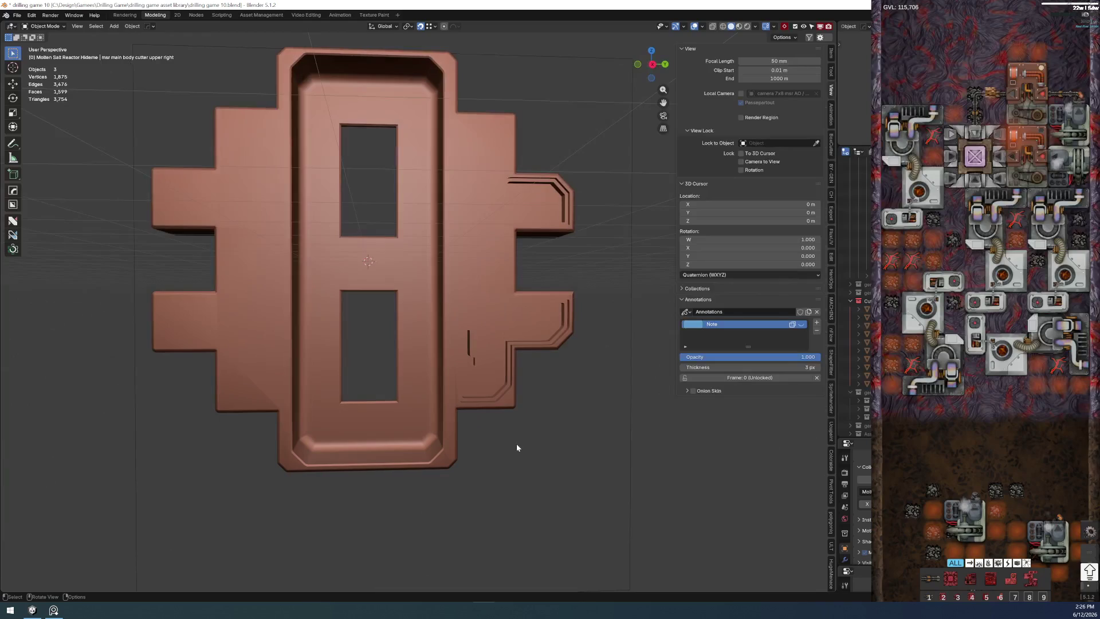
left_click(440, 417)
scroll(471, 444, "up", 2)
scroll(418, 361, "up", 3)
scroll(431, 344, "up", 3)
scroll(451, 374, "up", 3)
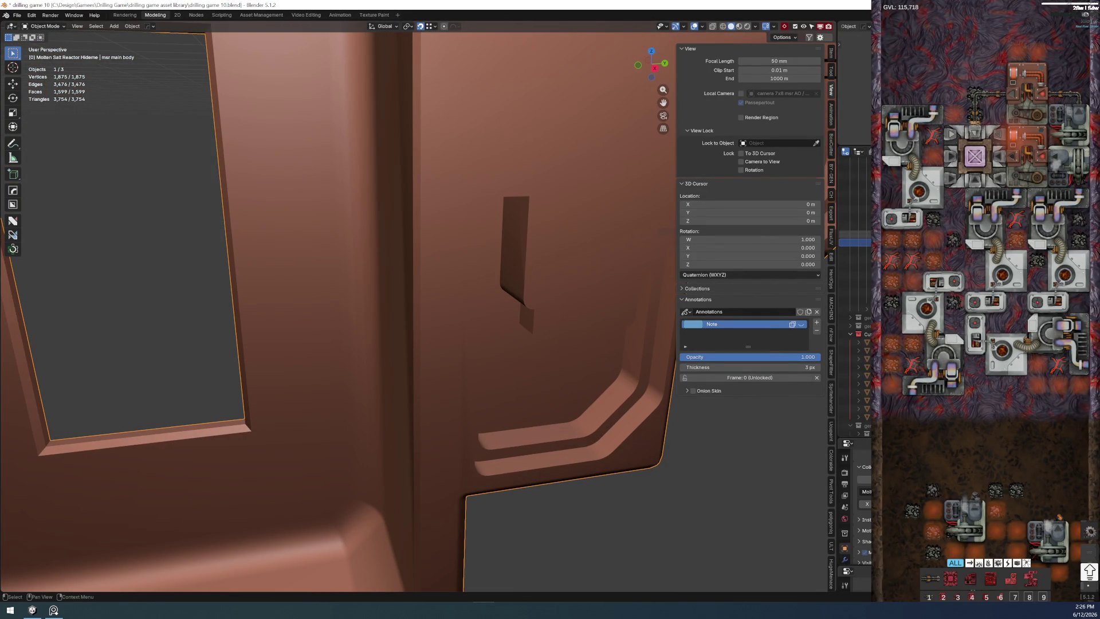
- Unhide the cutter objects and select them with the main body as the active object
left_click(856, 268)
key("alt+h")
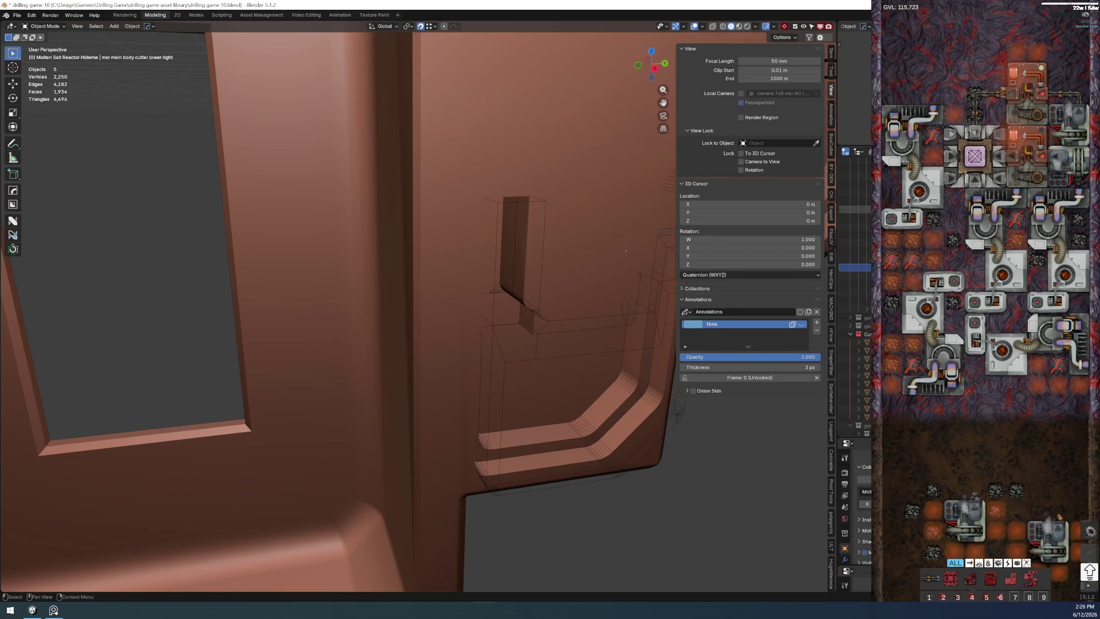
left_click(856, 207)
key("alt+h")
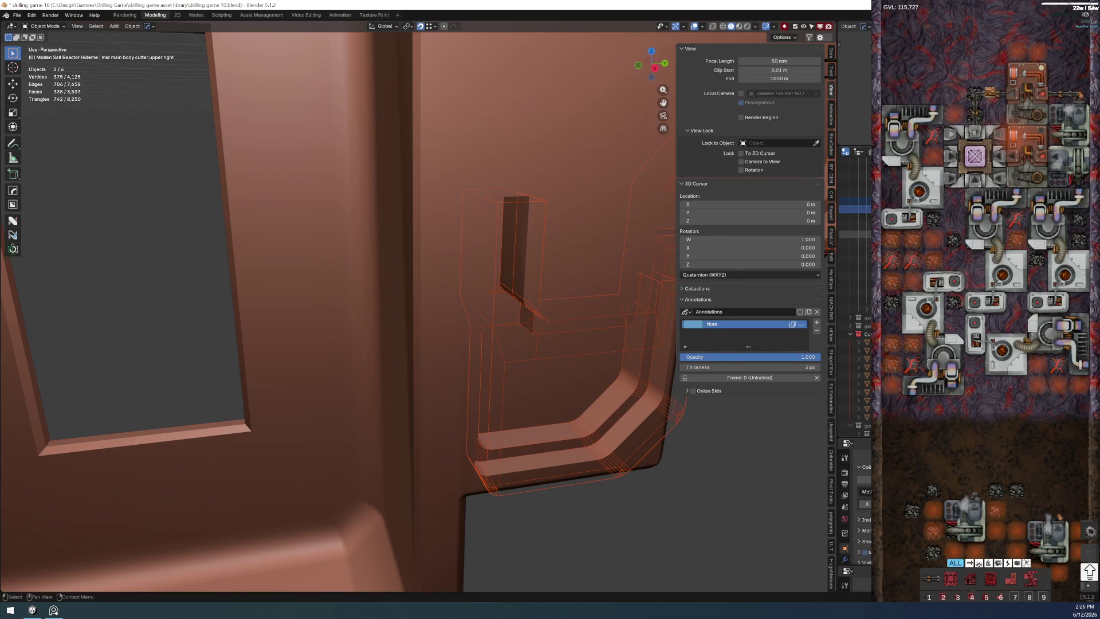
key("ctrl+i")
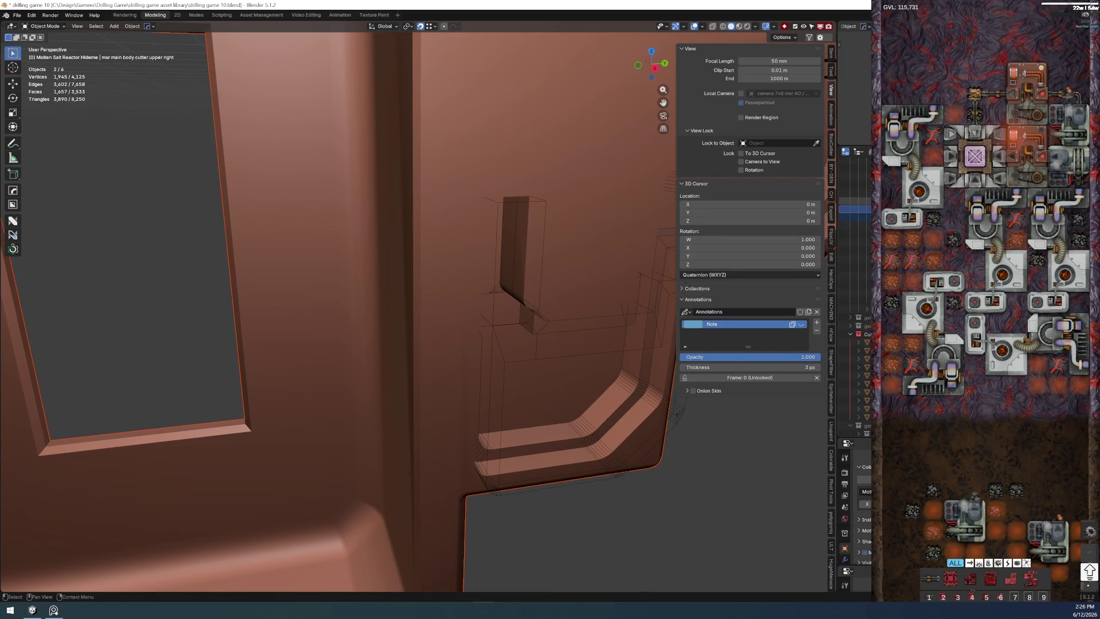
key("ctrl+z")
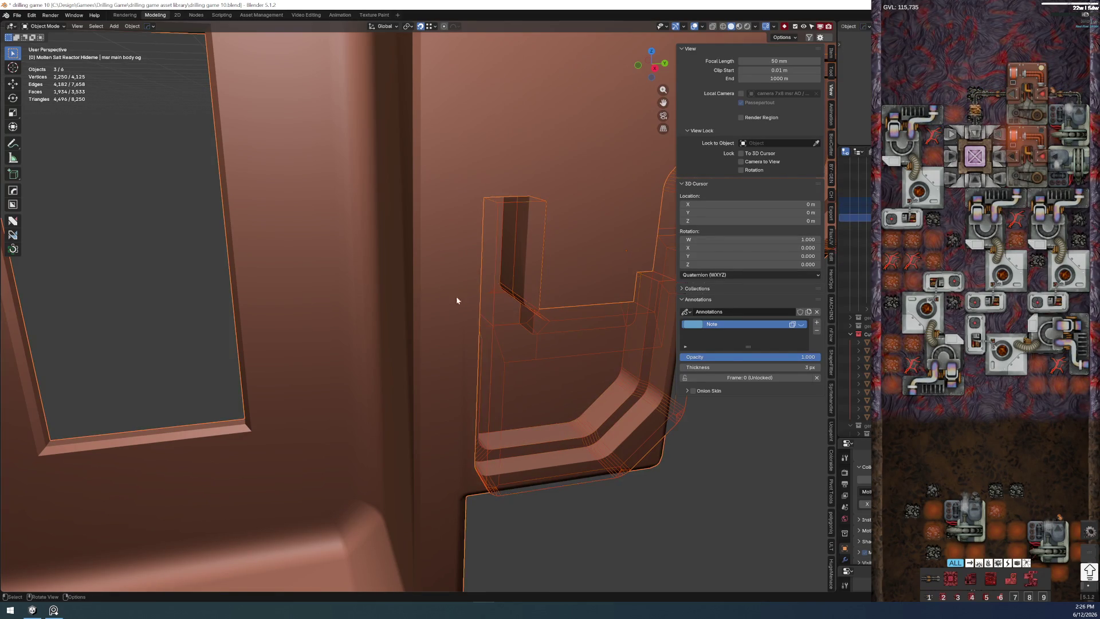
left_click_drag(467, 294, 461, 327)
left_click(461, 328, "shift")
- Parent the cutters to the main body with Object (Keep Transform), then hide them again
key("ctrl+p")
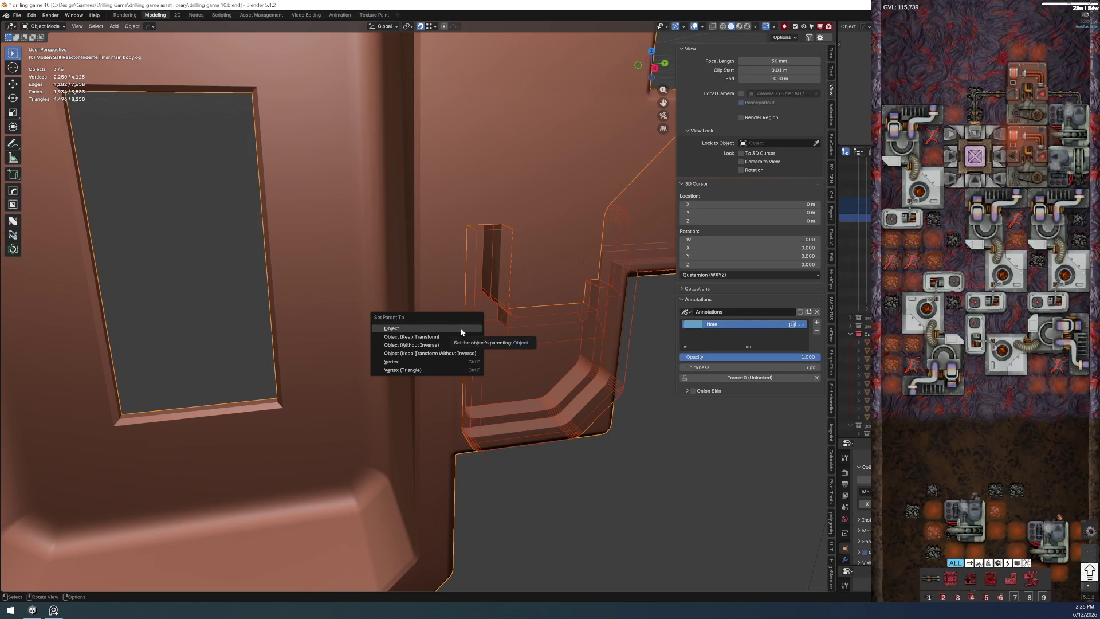
left_click(449, 334)
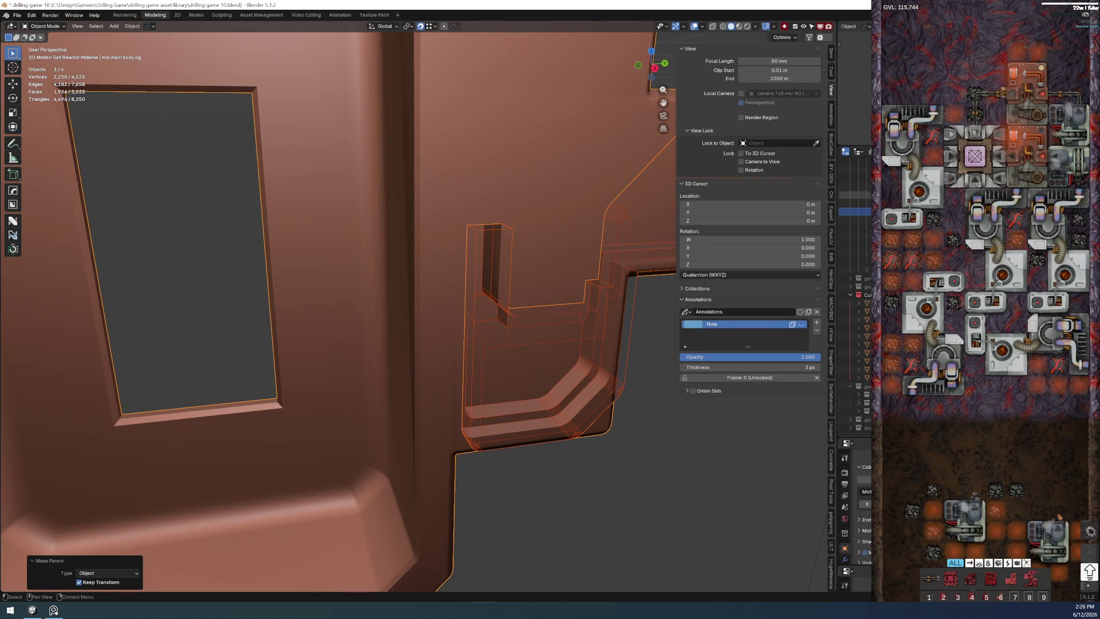
key("h")
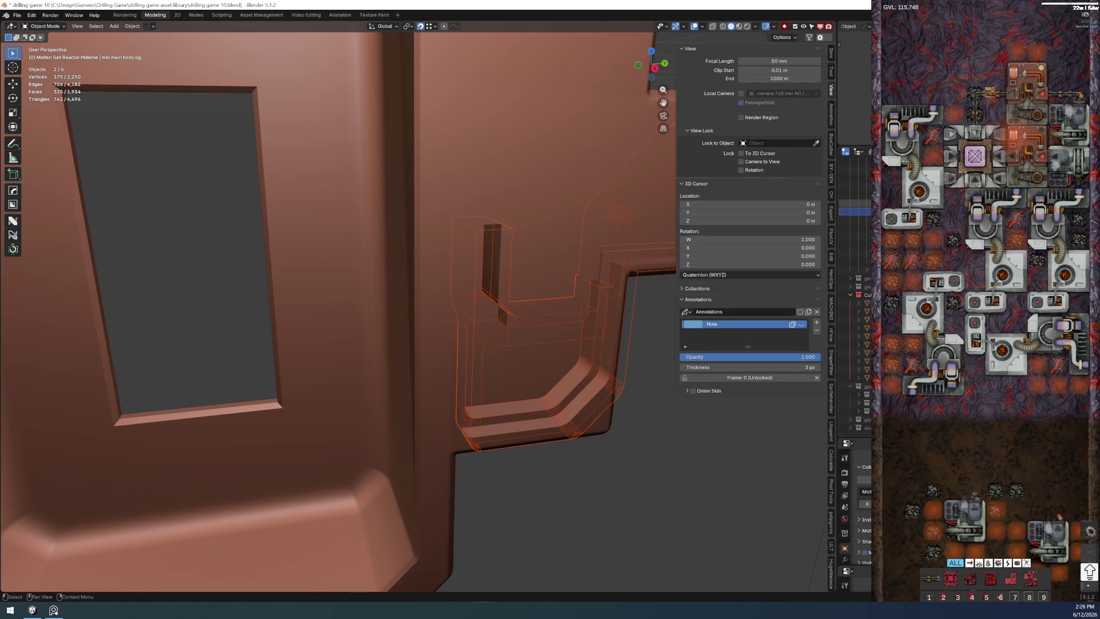
key("h")
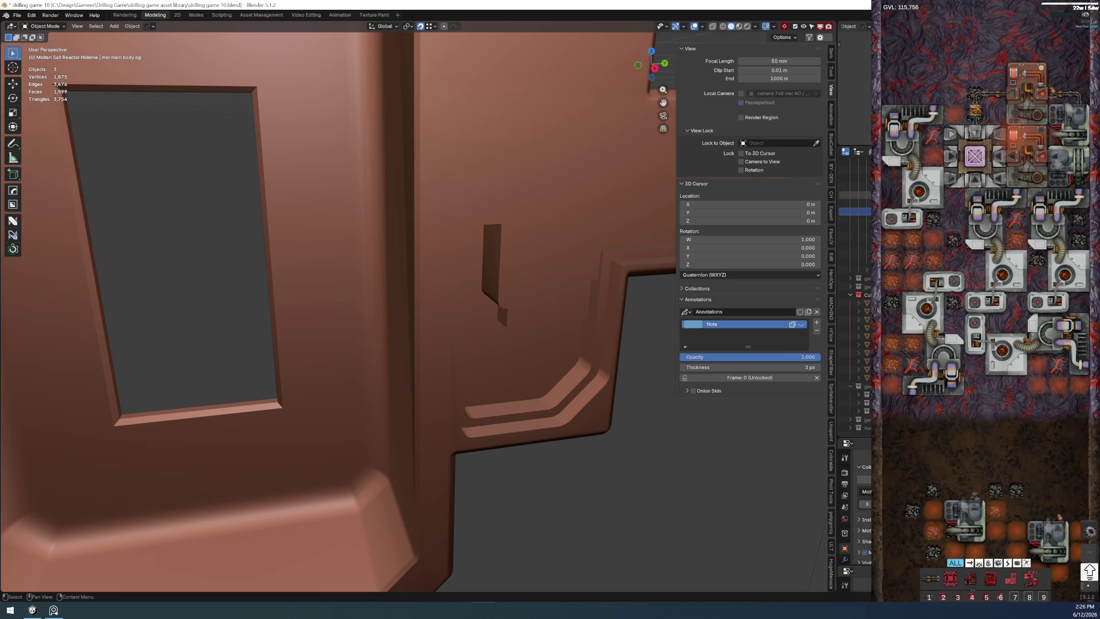
scroll(548, 399, "down", 5)
scroll(548, 398, "up", 3)
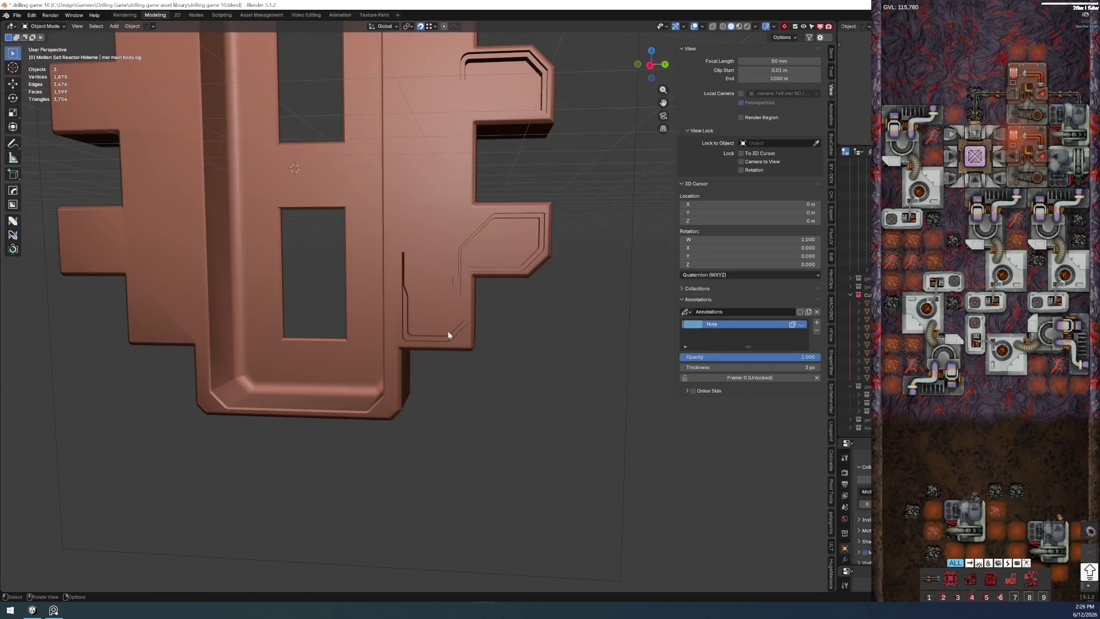
scroll(448, 331, "up", 2)
- Enter Edit Mode on the main body and select two edges of the notch
key("Tab")
scroll(439, 299, "up", 2)
mouse_move(439, 300)
left_mouse_down()
mouse_move(413, 361)
mouse_move(400, 189)
mouse_move(203, 217)
left_mouse_up()
left_click(398, 239)
left_click(409, 164, "alt+shift")
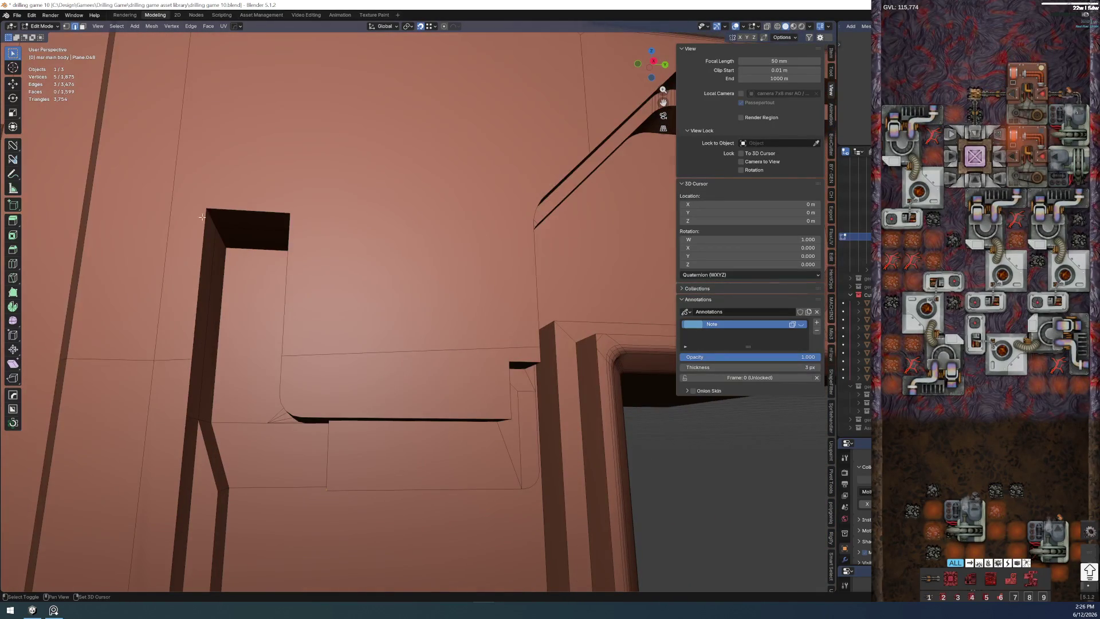
- Loop-select the notch's corner edge loops for bevelling and close in on the corners
left_click_drag(247, 272, 263, 335)
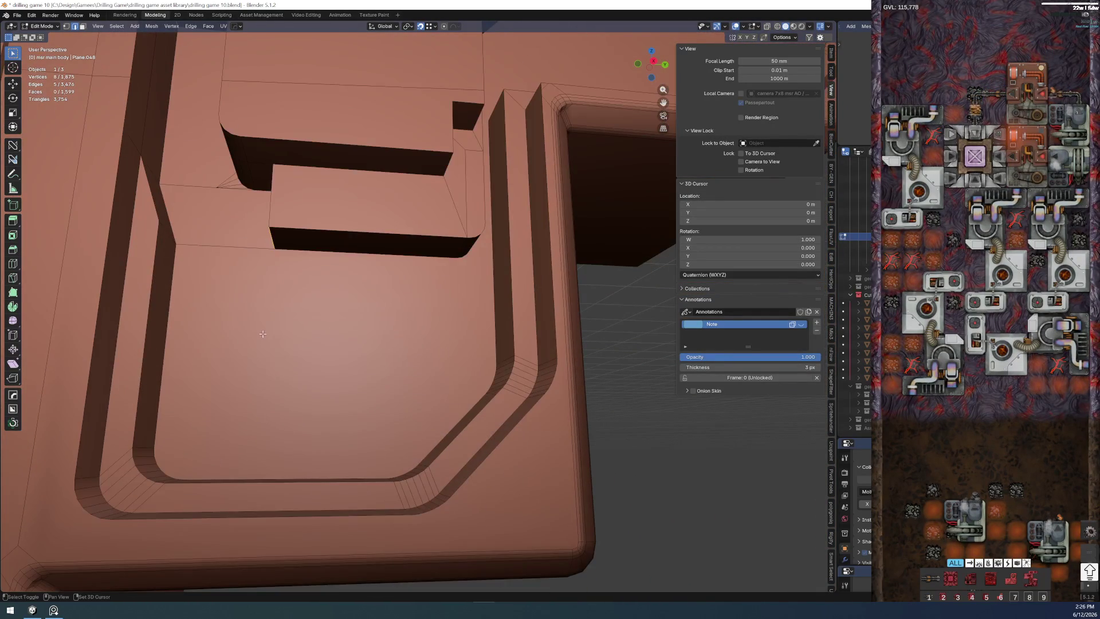
left_click_drag(463, 276, 200, 313)
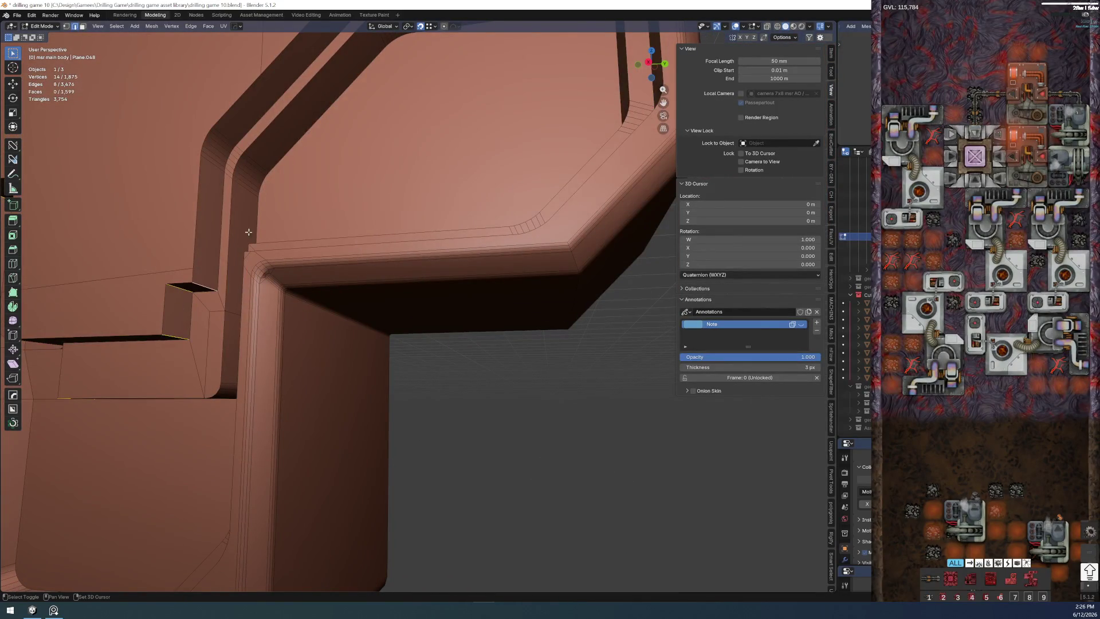
left_click_drag(244, 245, 285, 235)
left_click(348, 385, "alt+shift")
left_click(351, 363, "alt+shift")
mouse_move(351, 364)
left_mouse_down()
mouse_move(444, 275)
mouse_move(364, 248)
mouse_move(386, 244)
mouse_move(382, 263)
mouse_move(400, 273)
mouse_move(338, 312)
mouse_move(337, 361)
mouse_move(76, 302)
mouse_move(292, 340)
left_mouse_up()
left_click_drag(361, 326, 409, 341)
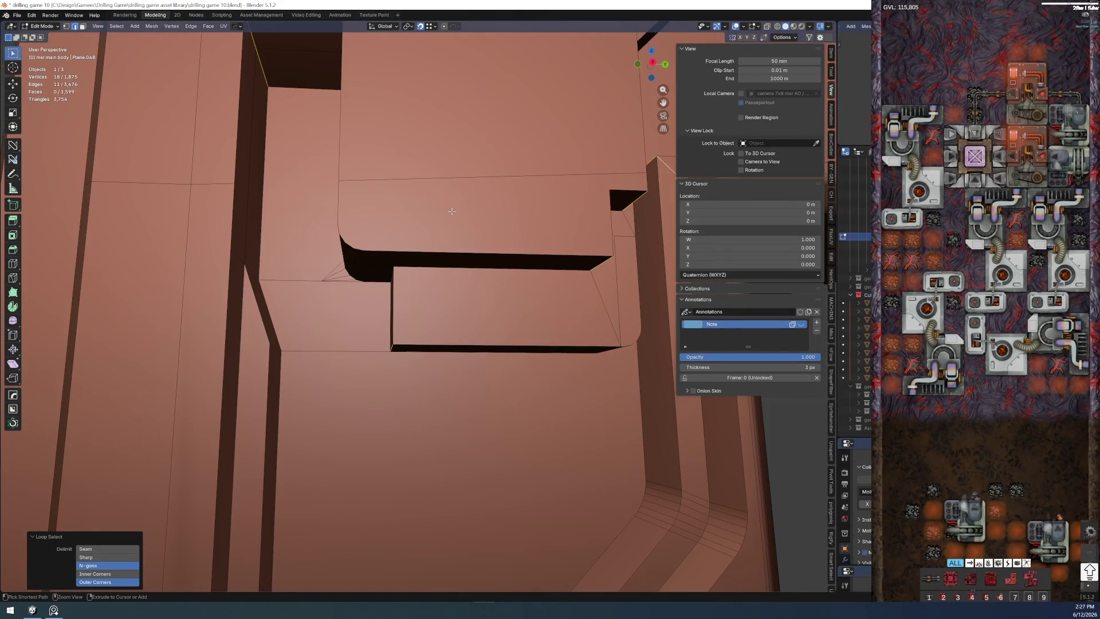
- Bevel the notch's outer corner edges, then the two inner corner edges, into rounded six-segment corners
key("ctrl+b")
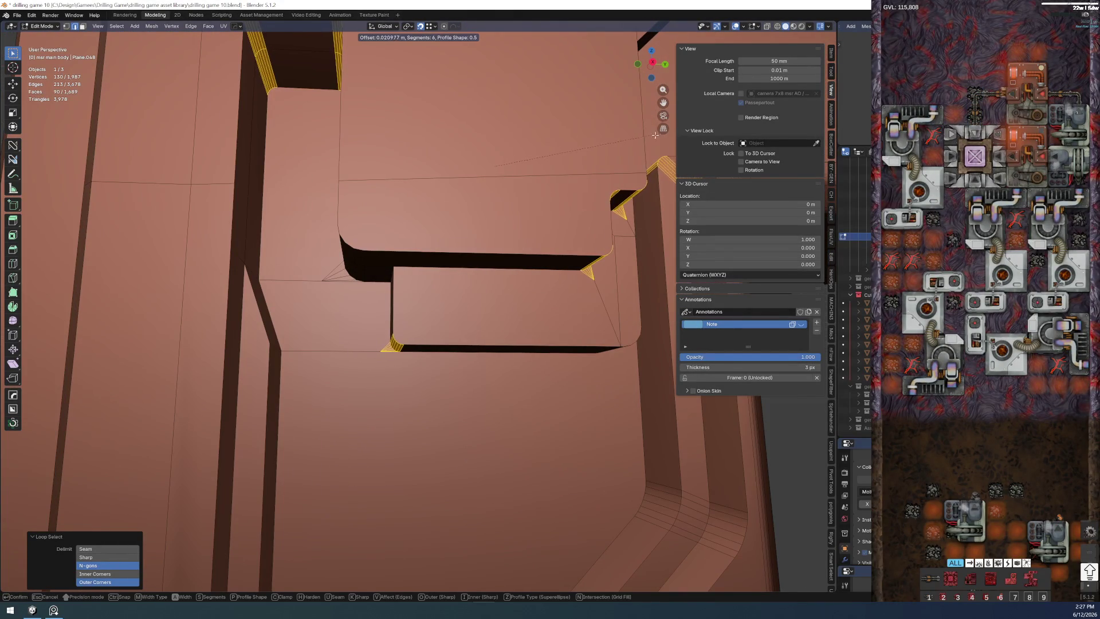
left_click(618, 179)
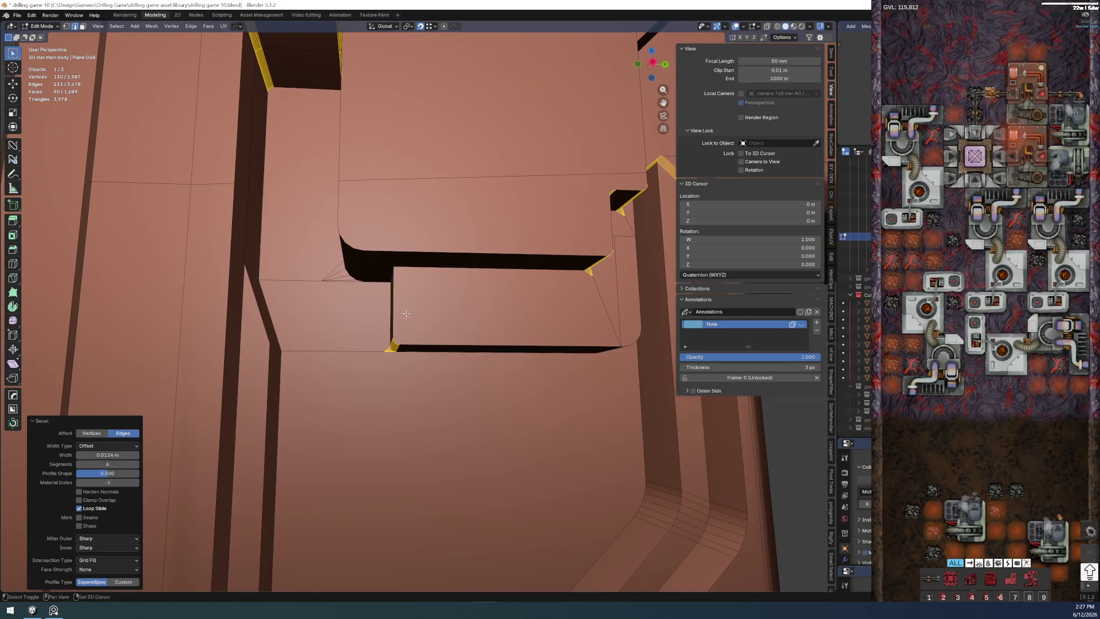
left_click_drag(618, 179, 352, 337)
left_click(222, 327, "shift")
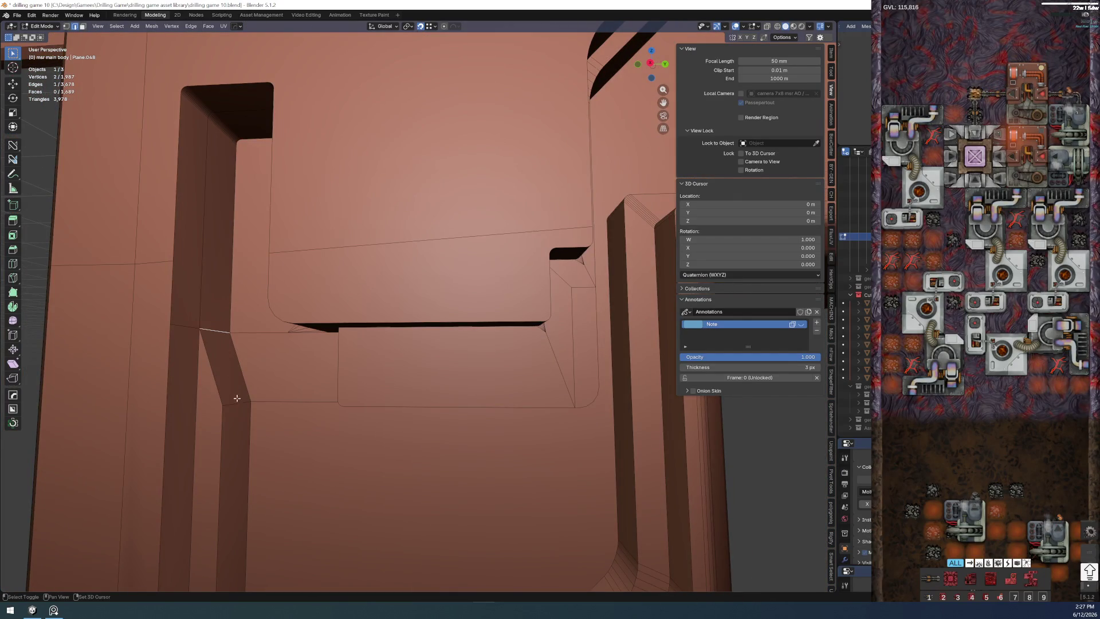
key("ctrl+b")
left_click(337, 393)
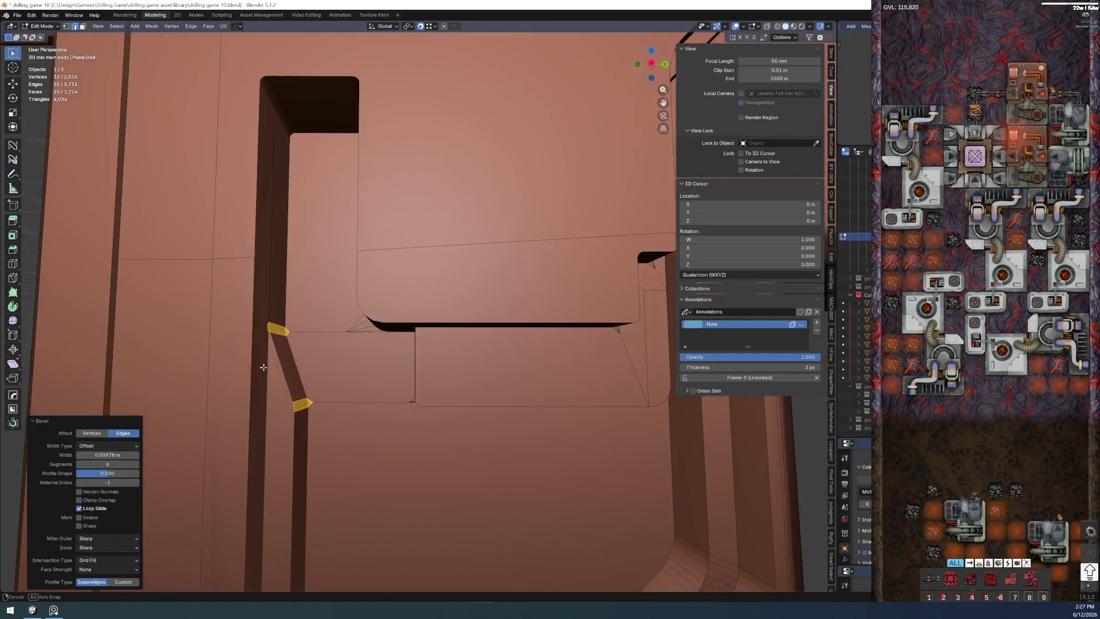
key("alt+a")
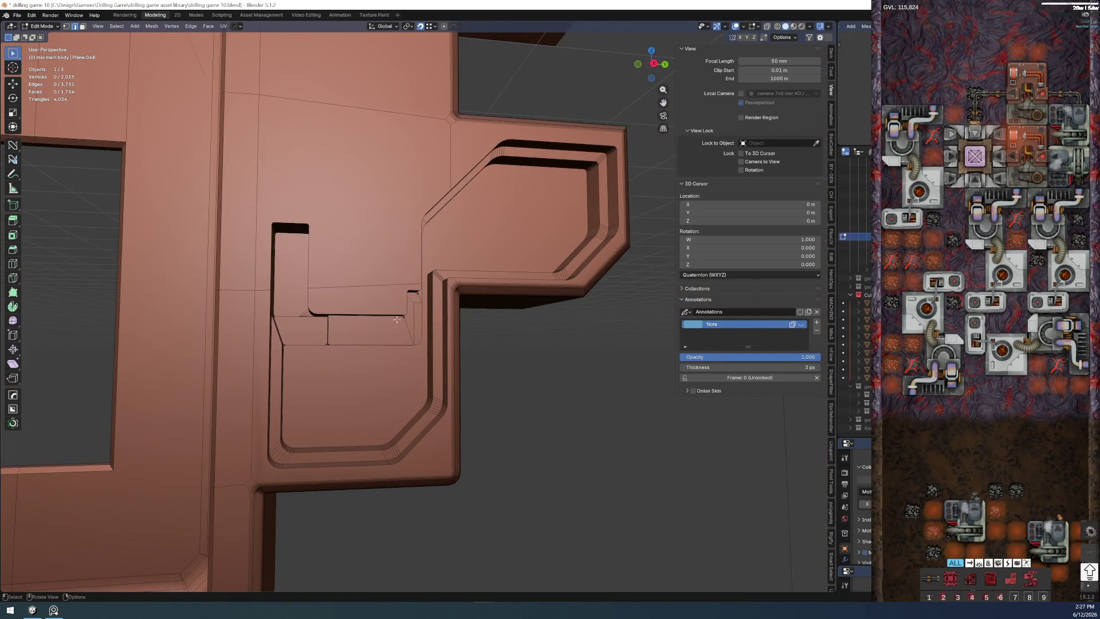
scroll(279, 338, "up", 4)
scroll(280, 338, "down", 2)
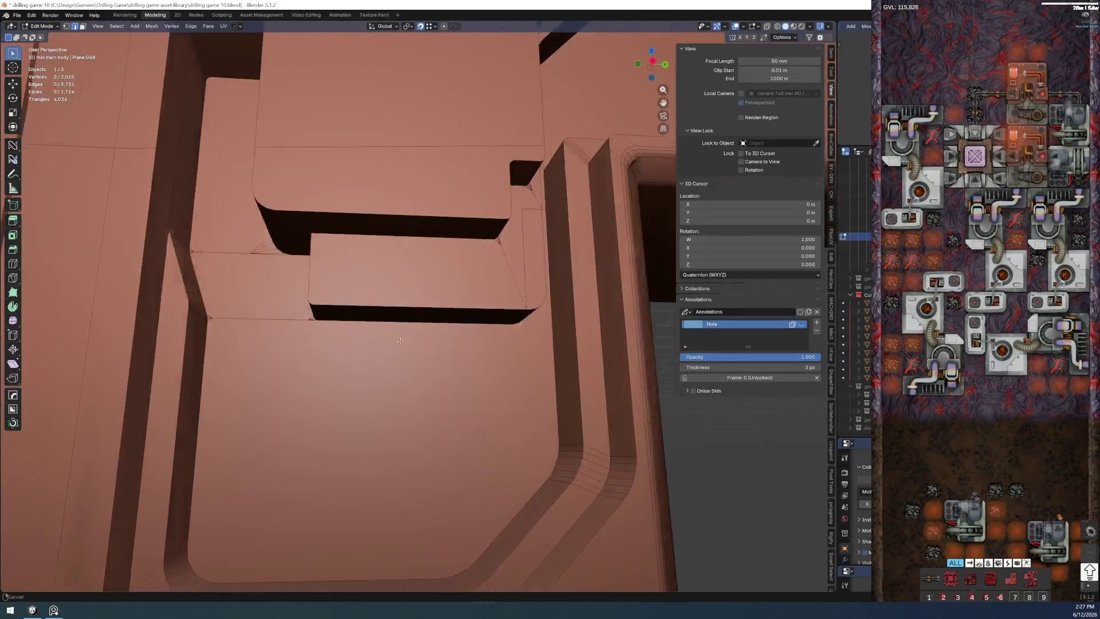
scroll(393, 358, "up", 4)
- Return the main body to Object Mode and inspect the finished slot feature
left_click_drag(394, 358, 384, 349)
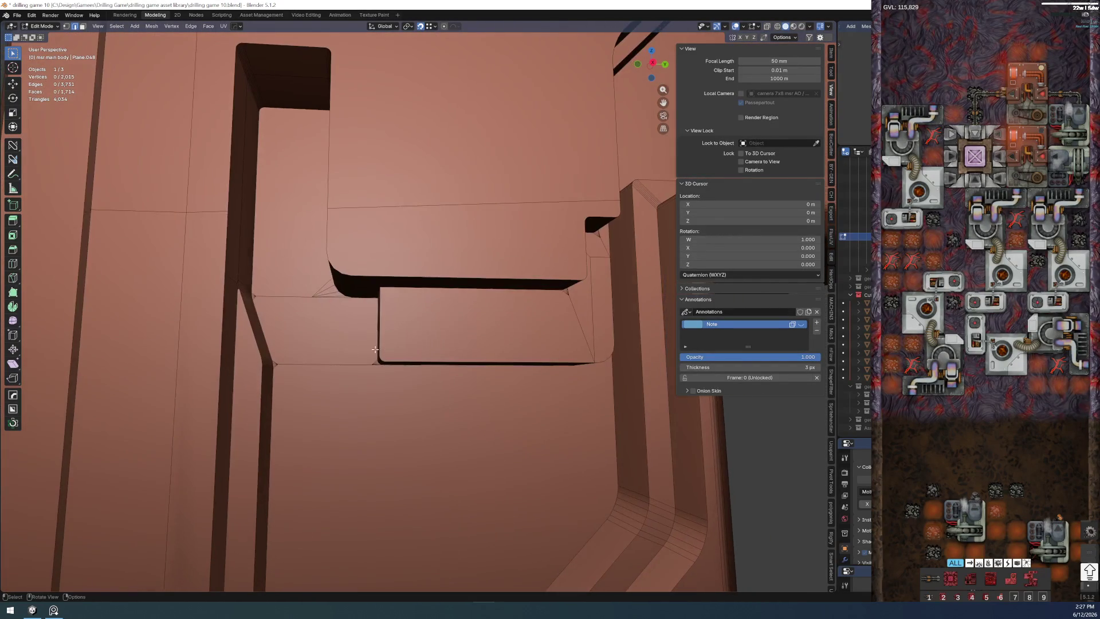
key("ctrl+Tab")
left_click(381, 416)
scroll(380, 418, "down", 3)
mouse_move(379, 405)
left_mouse_down()
mouse_move(360, 390)
mouse_move(346, 418)
mouse_move(367, 401)
left_mouse_up()
scroll(347, 418, "up", 2)
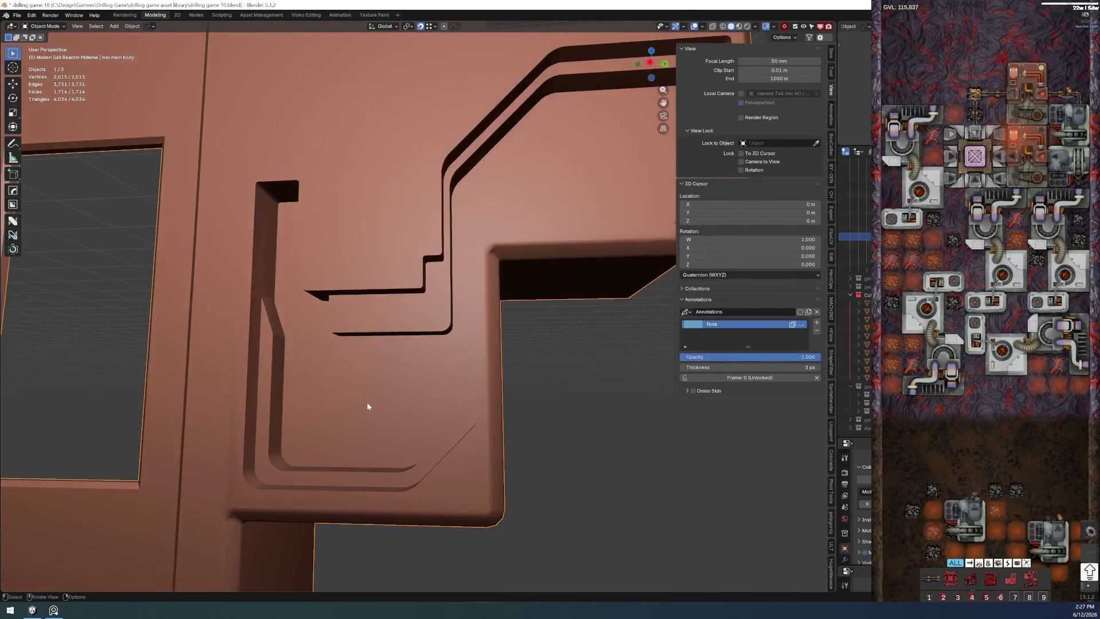
scroll(367, 401, "up", 2)
- Save the blend file and bring the main body back into Edit Mode at the panel inset
left_click(15, 15)
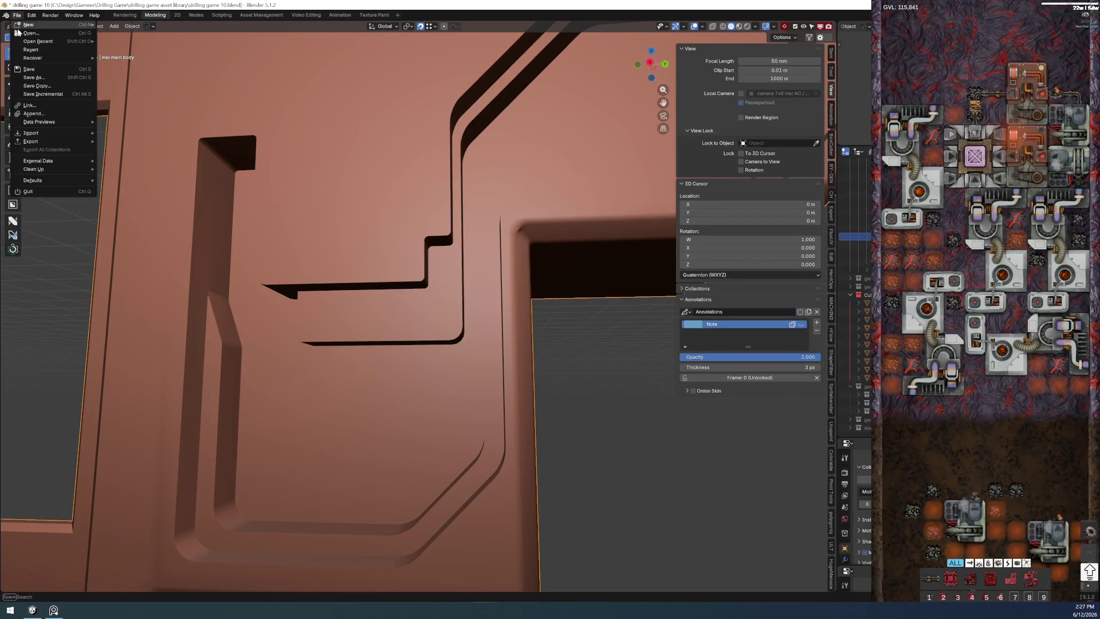
left_click(29, 69)
mouse_move(339, 270)
left_mouse_down()
mouse_move(349, 411)
mouse_move(398, 270)
mouse_move(364, 357)
mouse_move(356, 322)
mouse_move(299, 363)
left_mouse_up()
scroll(352, 334, "up", 2)
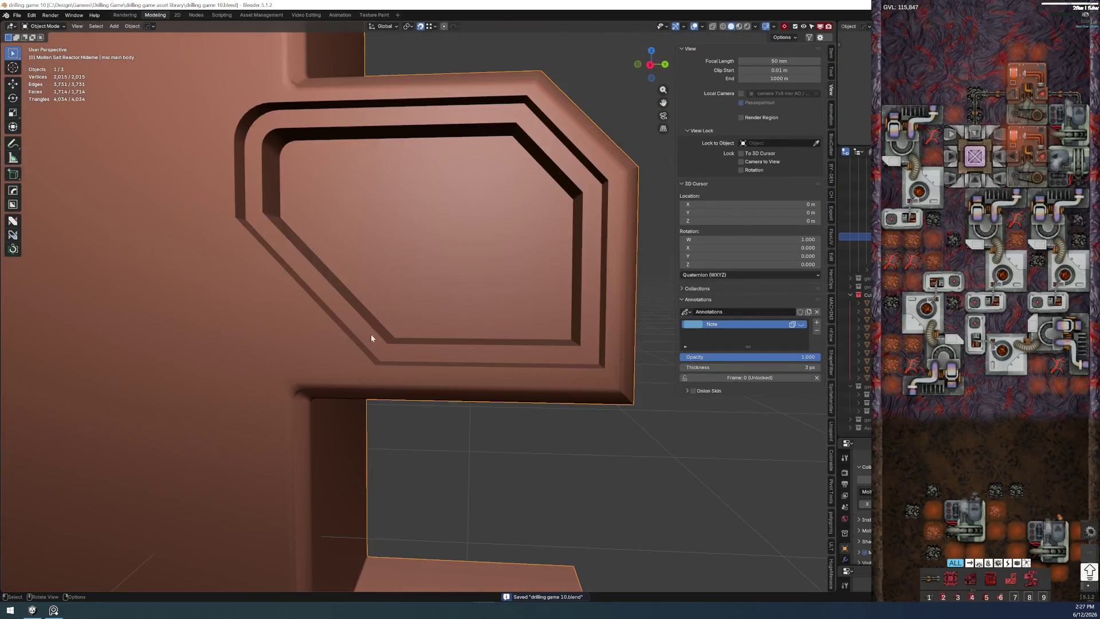
key("ctrl+Tab")
left_click(523, 318)
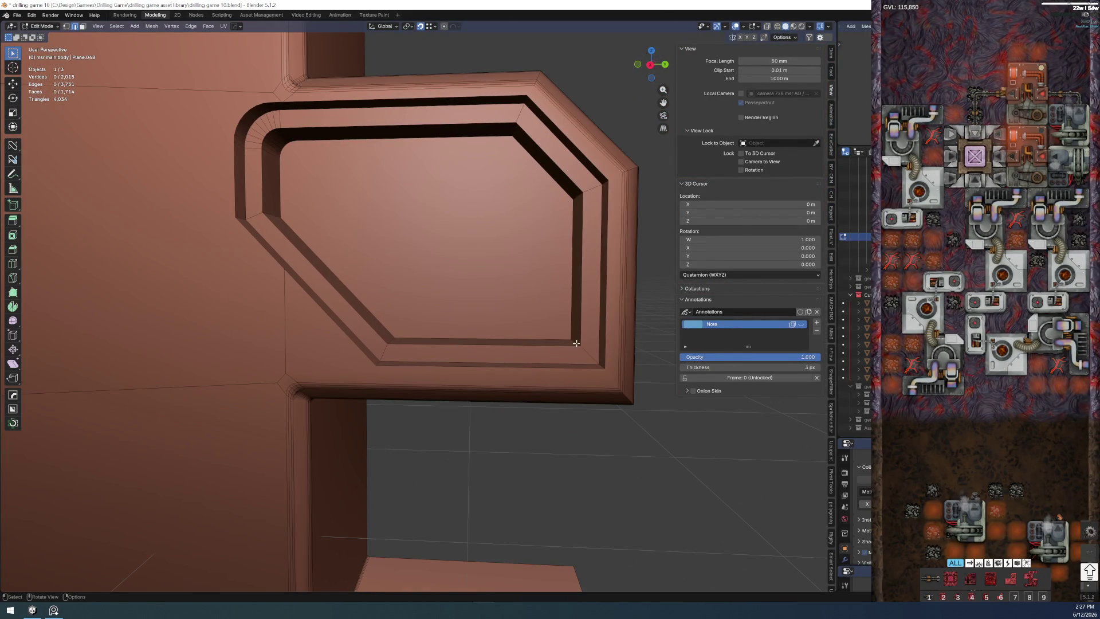
scroll(535, 327, "up", 1)
- Bevel the hexagonal inset's lower inner corner edge and pick the next corner edges
mouse_move(535, 327)
left_mouse_down()
mouse_move(522, 278)
mouse_move(508, 368)
left_mouse_up()
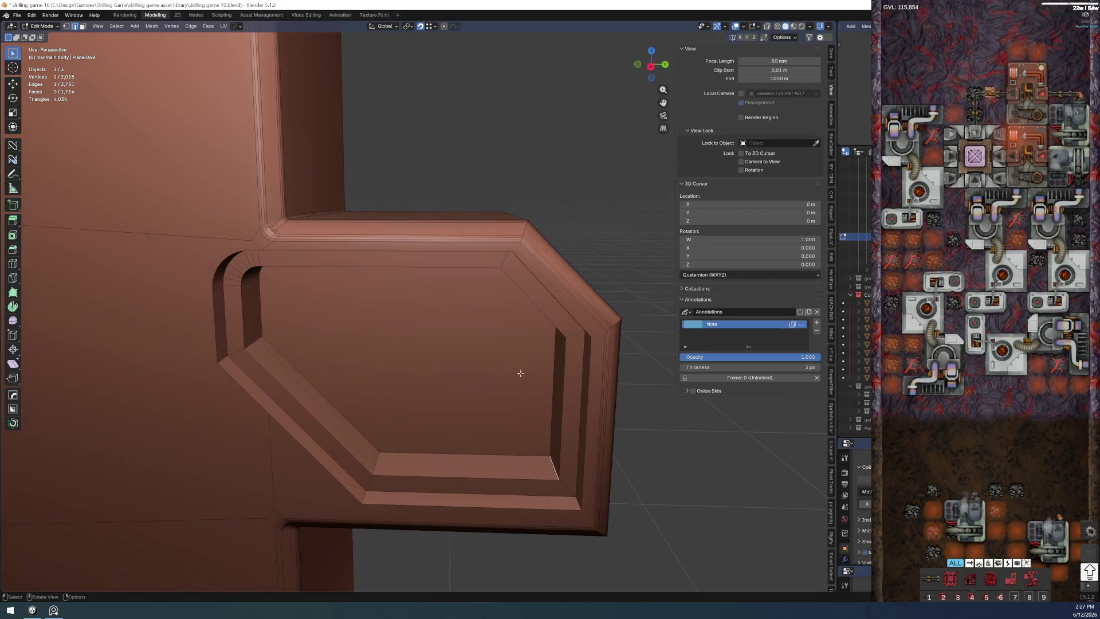
key("ctrl+b")
left_click(601, 406)
mouse_move(602, 406)
left_mouse_down()
mouse_move(546, 148)
mouse_move(550, 253)
left_mouse_up()
left_click(556, 146)
scroll(215, 299, "up", 2)
- Select the inset's lower-left and lower-right corner edges and bevel them
left_click(321, 419, "shift")
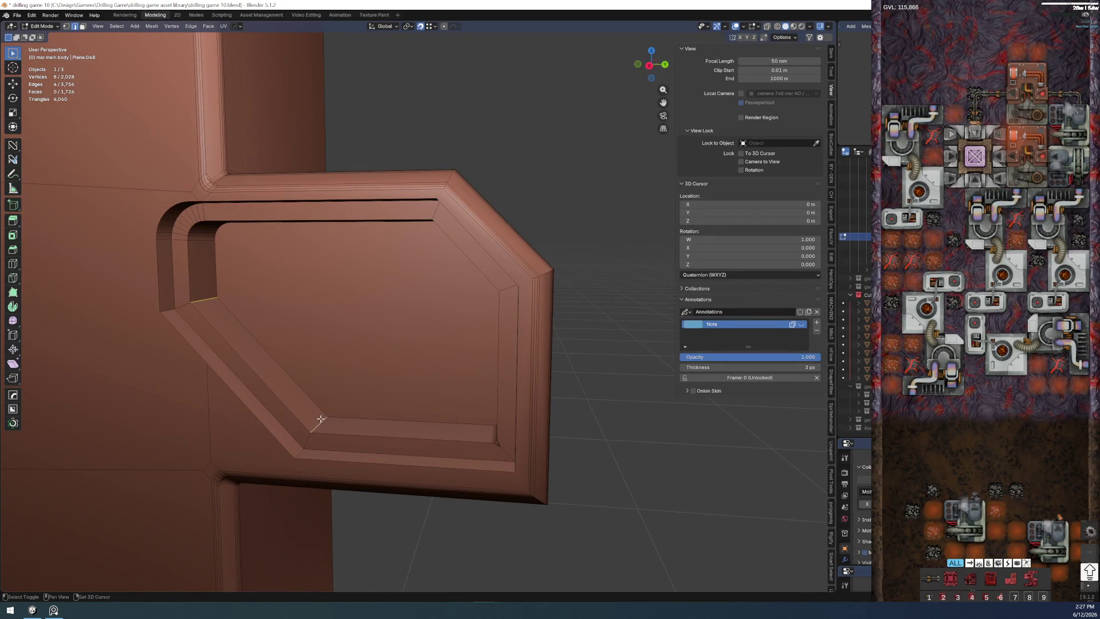
left_click(319, 420, "alt")
key("ctrl+z")
left_click(300, 425, "alt")
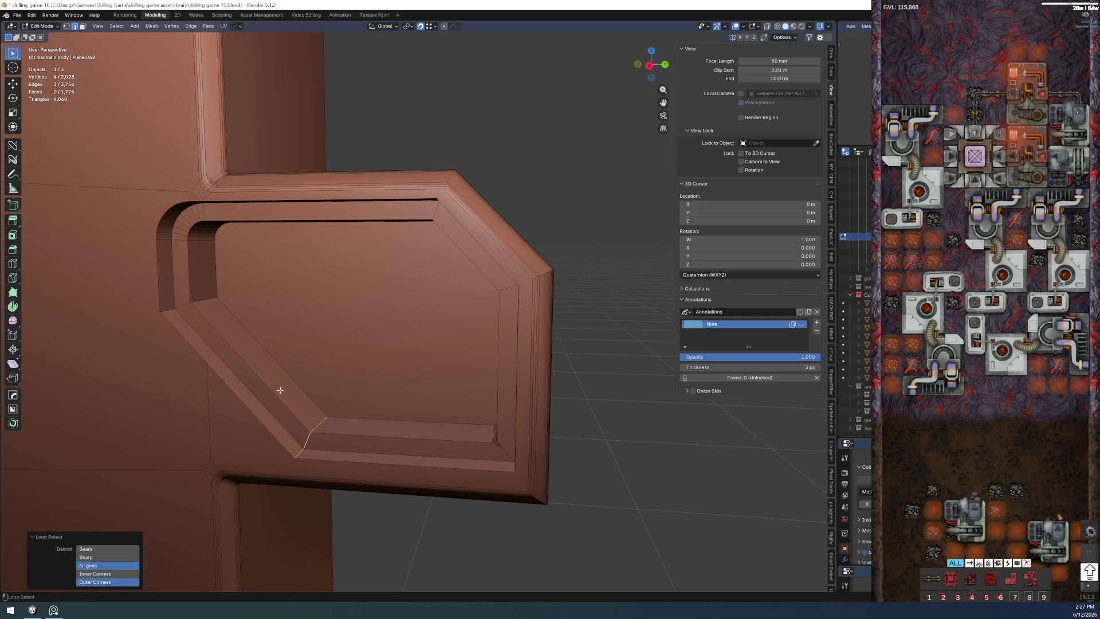
left_click(172, 308, "alt+shift")
left_click_drag(306, 224, 487, 301)
scroll(551, 258, "up", 2)
key("ctrl+z")
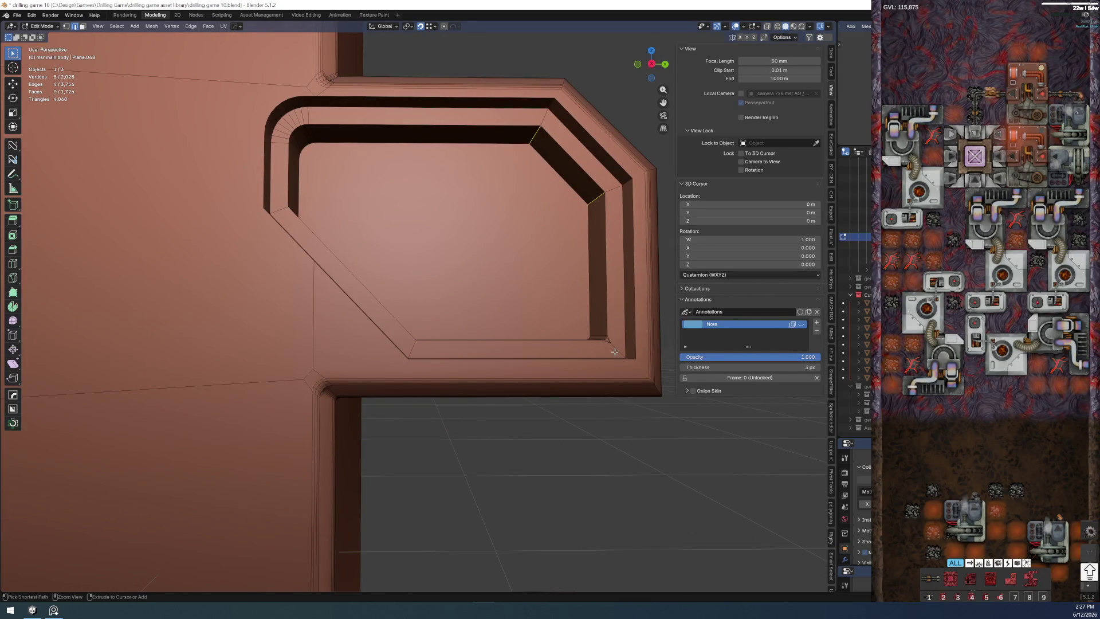
left_click(615, 347, "alt")
key("ctrl+b")
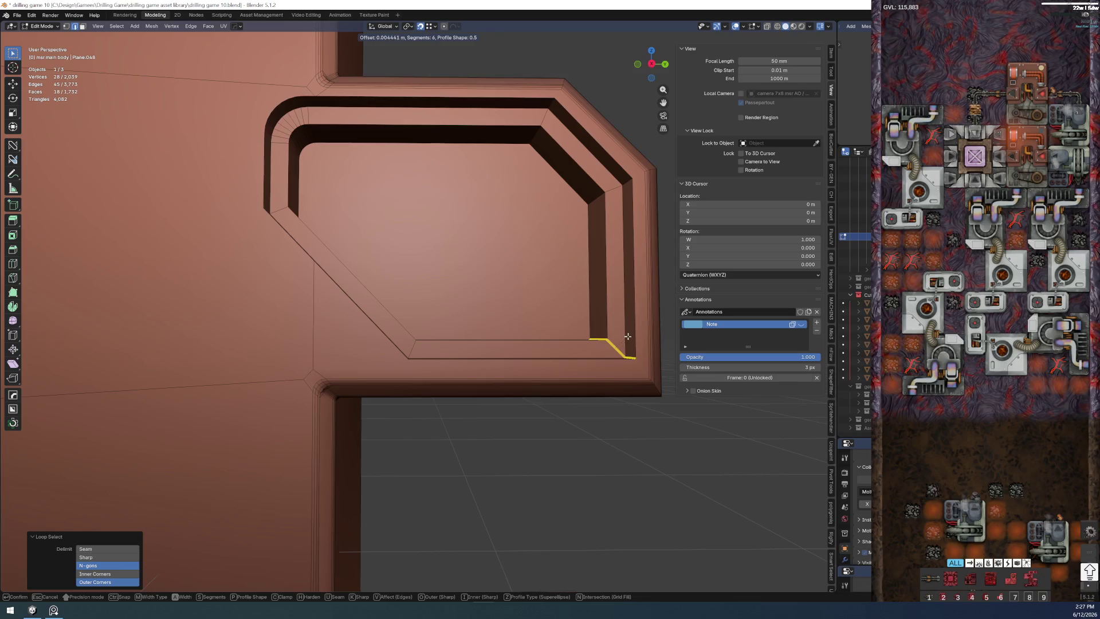
left_click(612, 186)
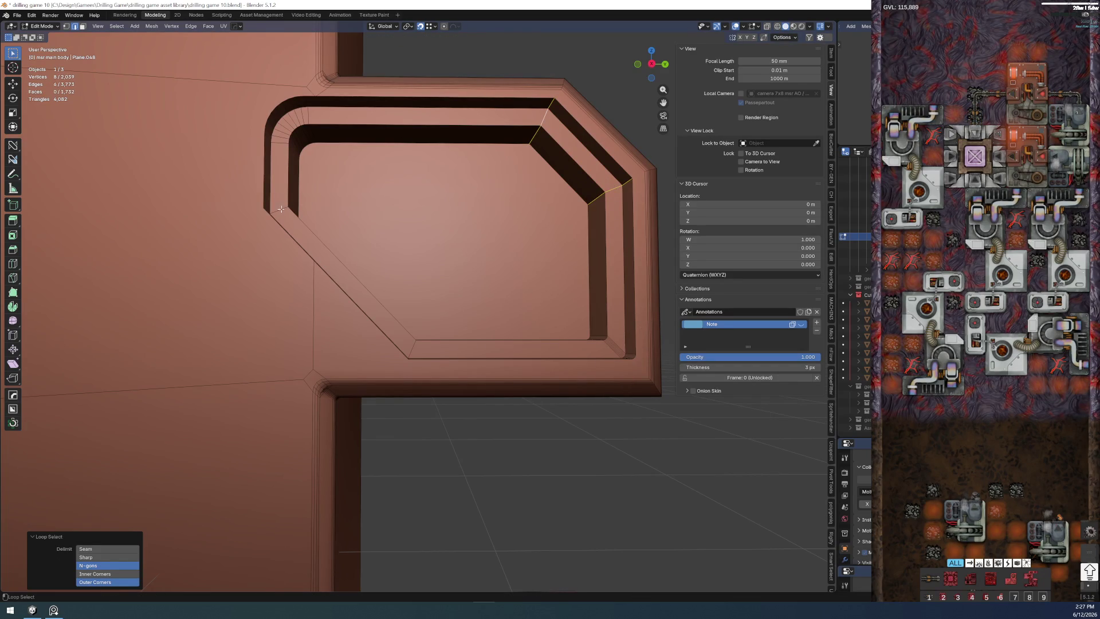
- Bevel the four remaining corner edges including the bottom one, then return to Object Mode
left_click(410, 352, "alt+shift")
key("ctrl+b")
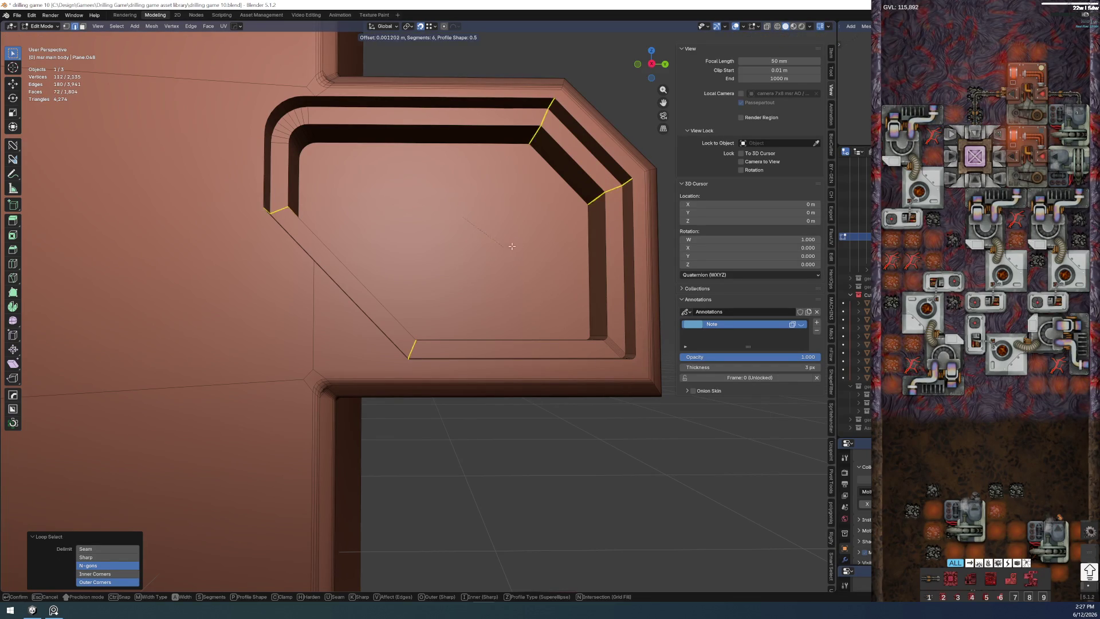
left_click(566, 231)
scroll(412, 310, "down", 5)
key("ctrl+Tab")
left_click(429, 420)
scroll(430, 420, "up", 2)
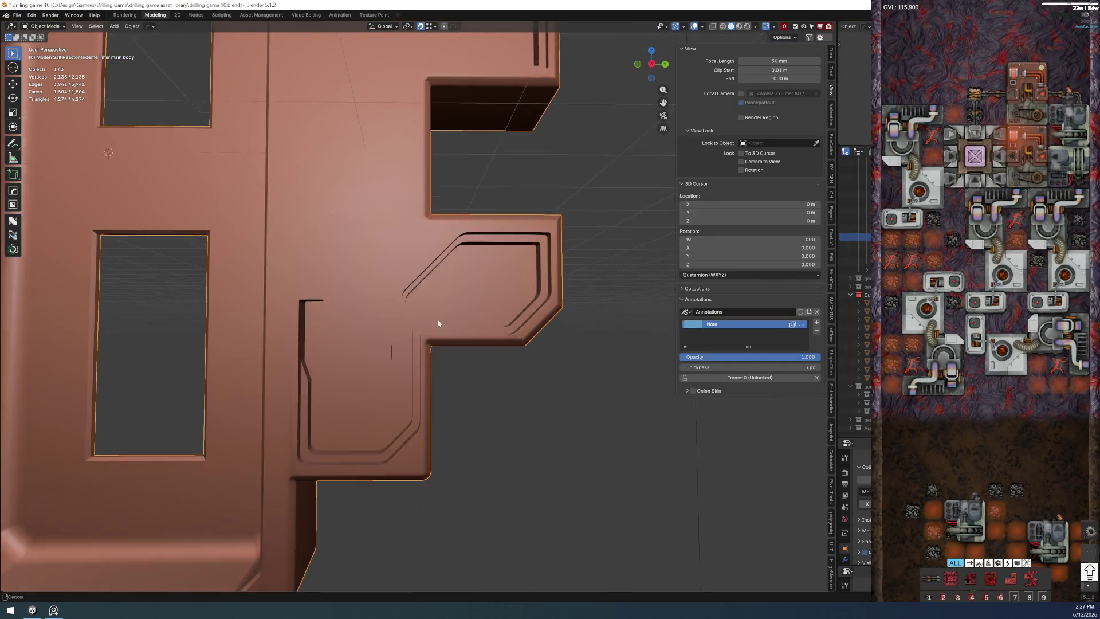
scroll(436, 333, "up", 2)
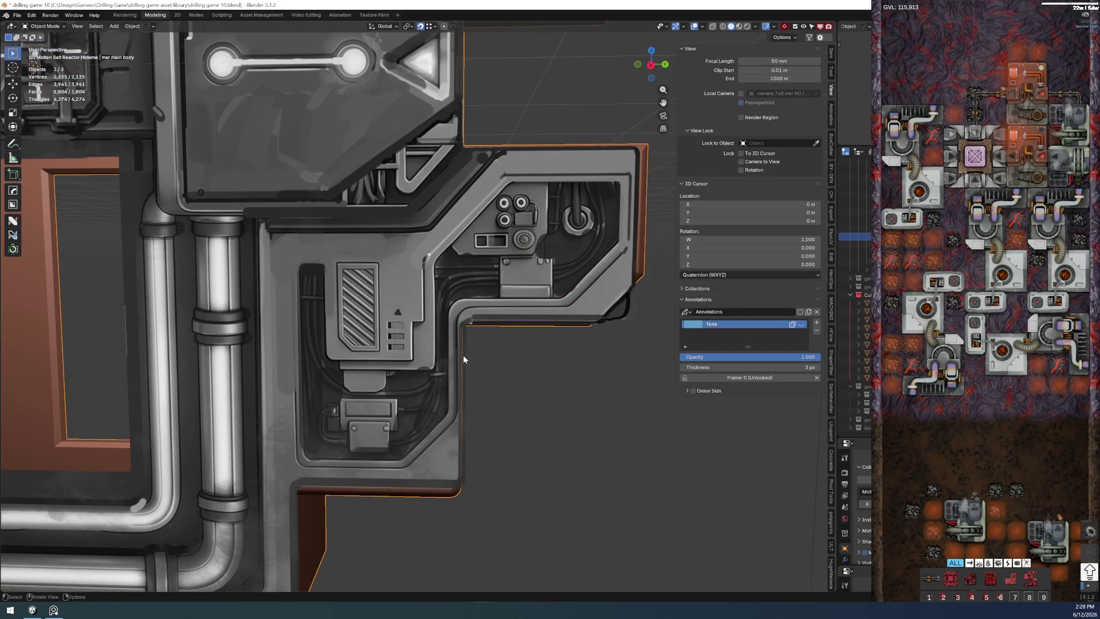
scroll(464, 355, "up", 2)
scroll(483, 368, "up", 2)
scroll(456, 352, "up", 2)
scroll(435, 346, "up", 2)
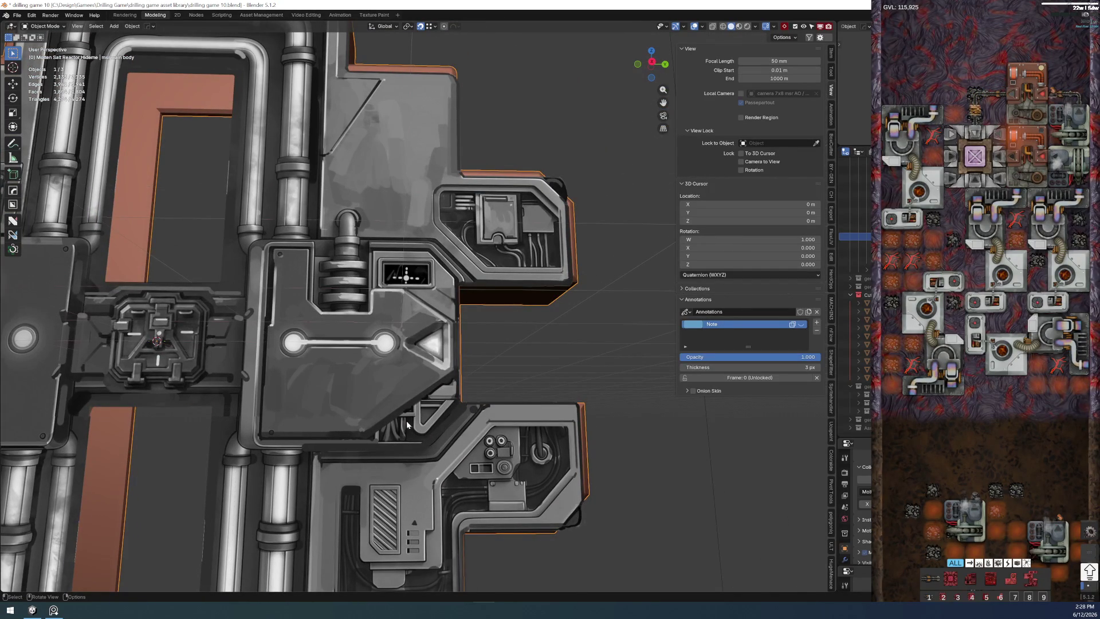
scroll(479, 425, "up", 1)
scroll(447, 429, "up", 1)
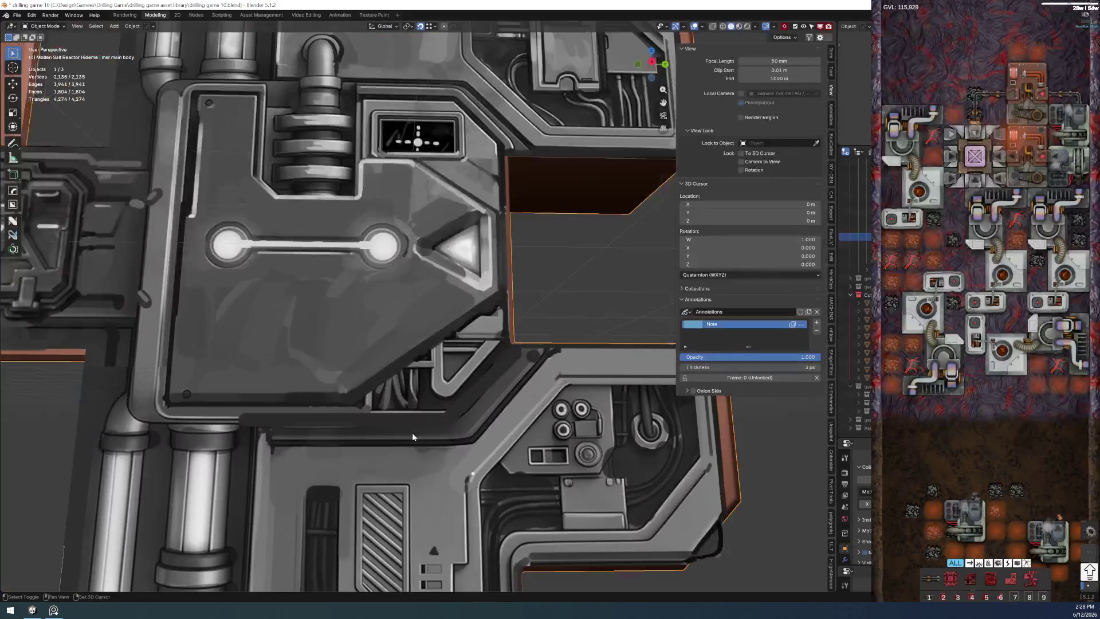
scroll(361, 413, "up", 1)
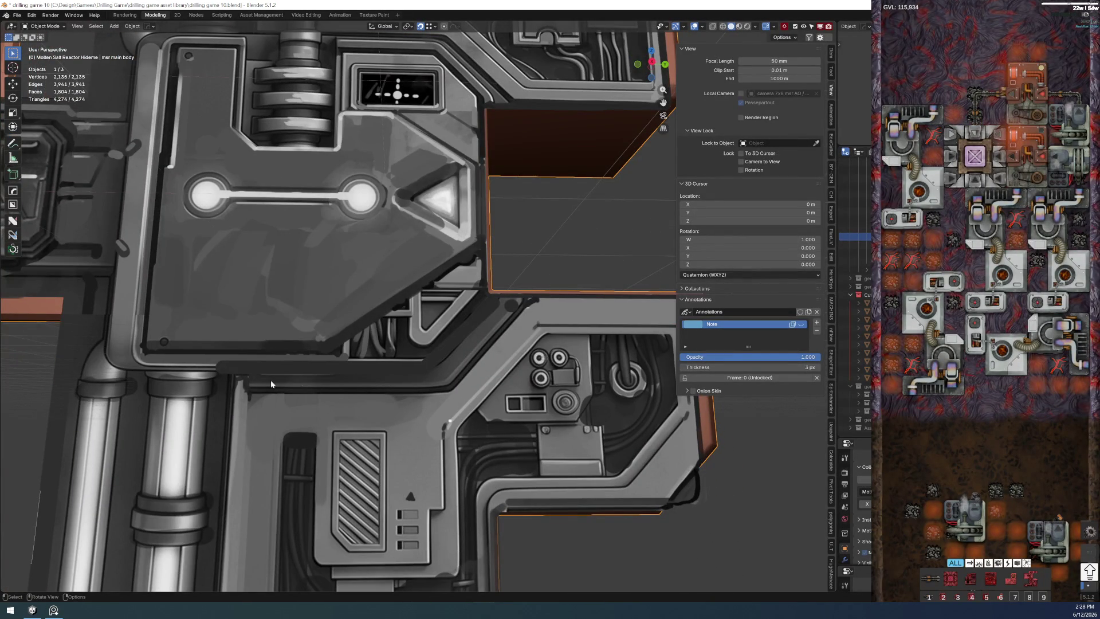
scroll(284, 405, "down", 3)
scroll(291, 426, "up", 2)
scroll(241, 468, "up", 2, "shift")
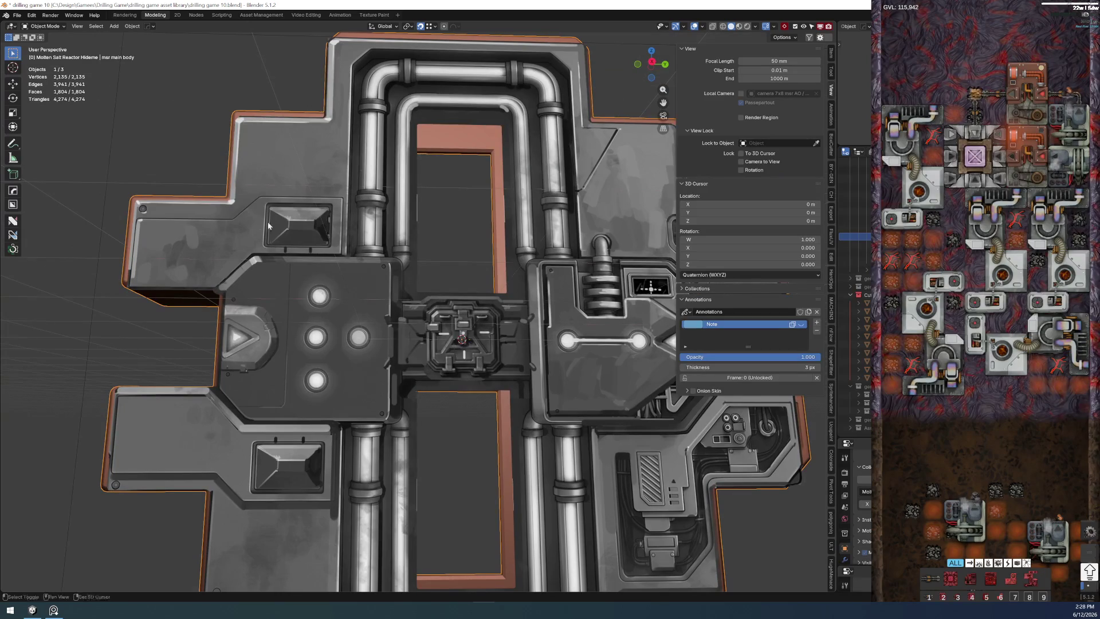
scroll(87, 329, "up", 1, "shift")
scroll(217, 317, "right", 5, "ctrl")
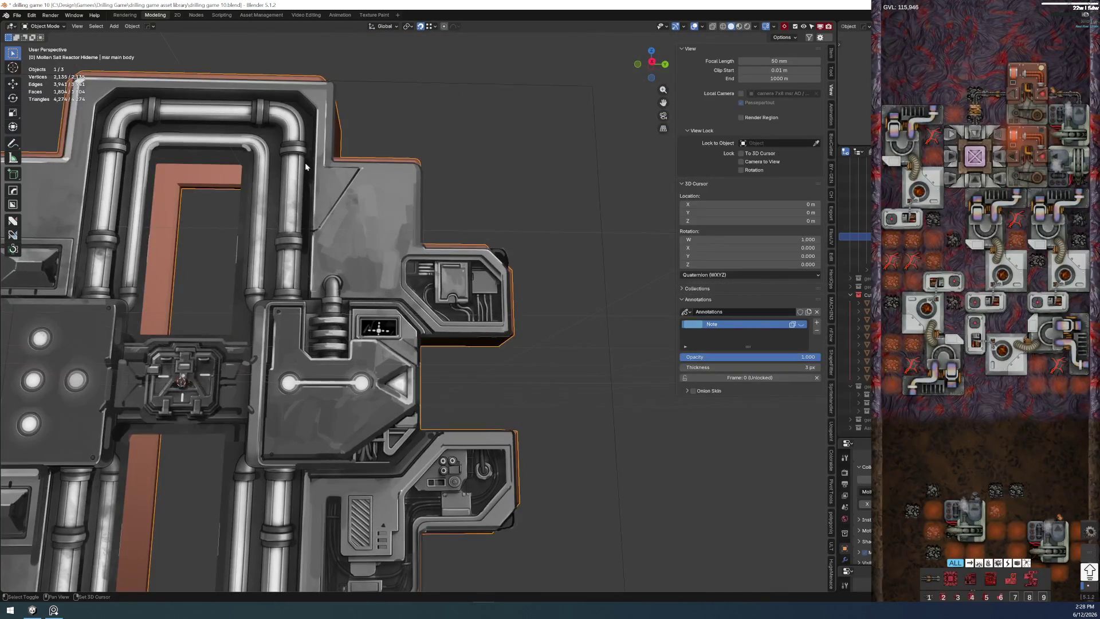
scroll(379, 280, "down", 2, "shift")
scroll(433, 308, "left", 2, "ctrl")
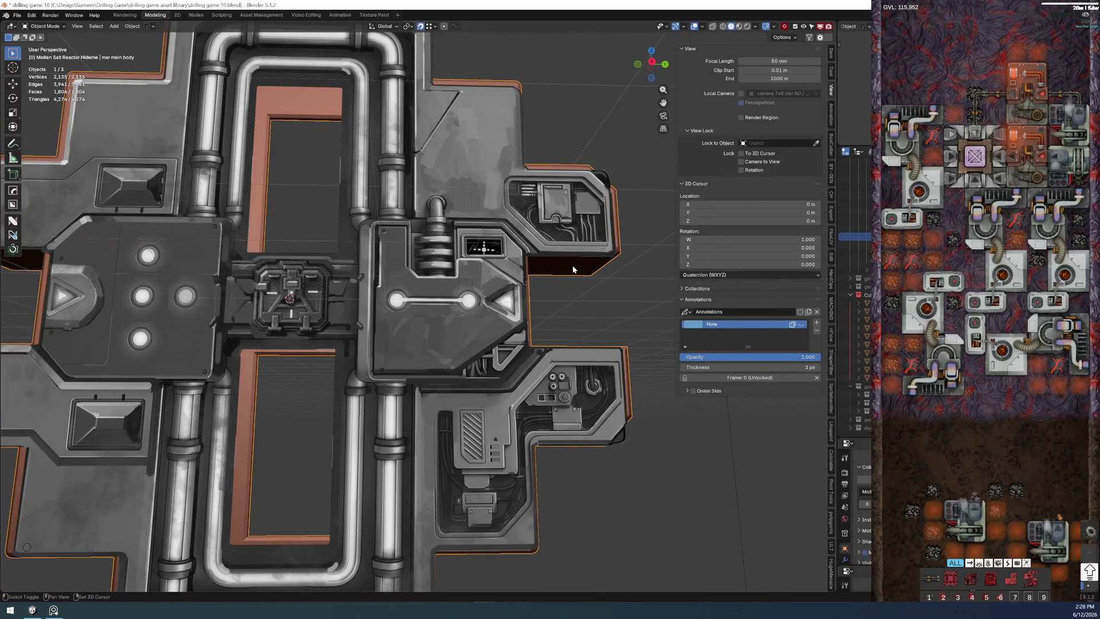
scroll(574, 266, "left", 3)
- Hide the concept-art overlay so only the plain orange main body shows
left_click(555, 311)
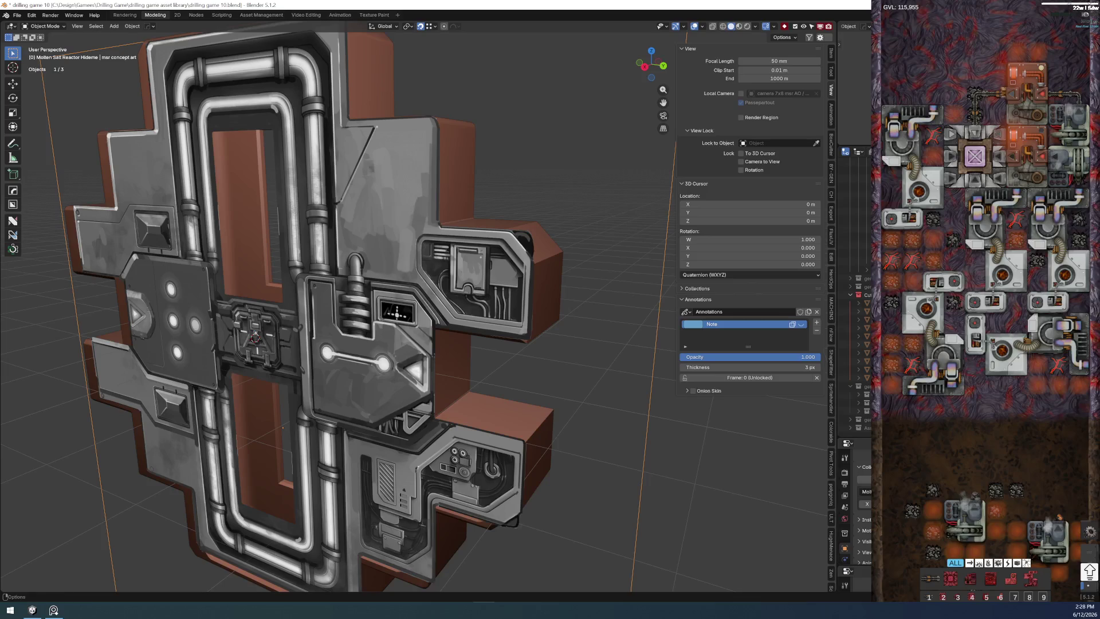
key("h")
scroll(447, 357, "up", 2)
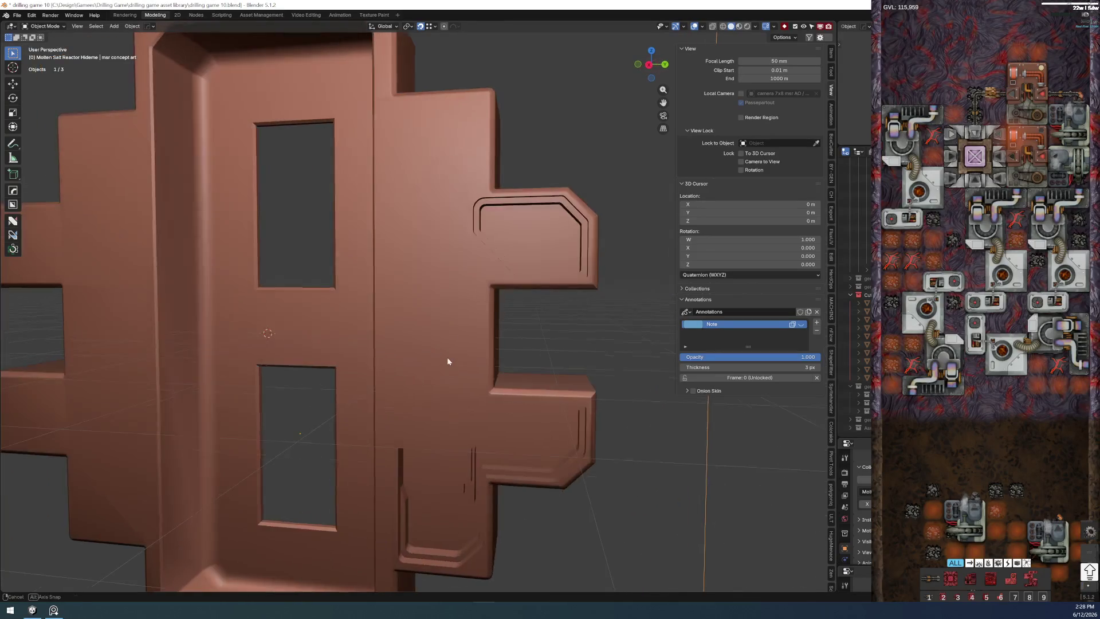
scroll(488, 320, "up", 3)
key("alt+h")
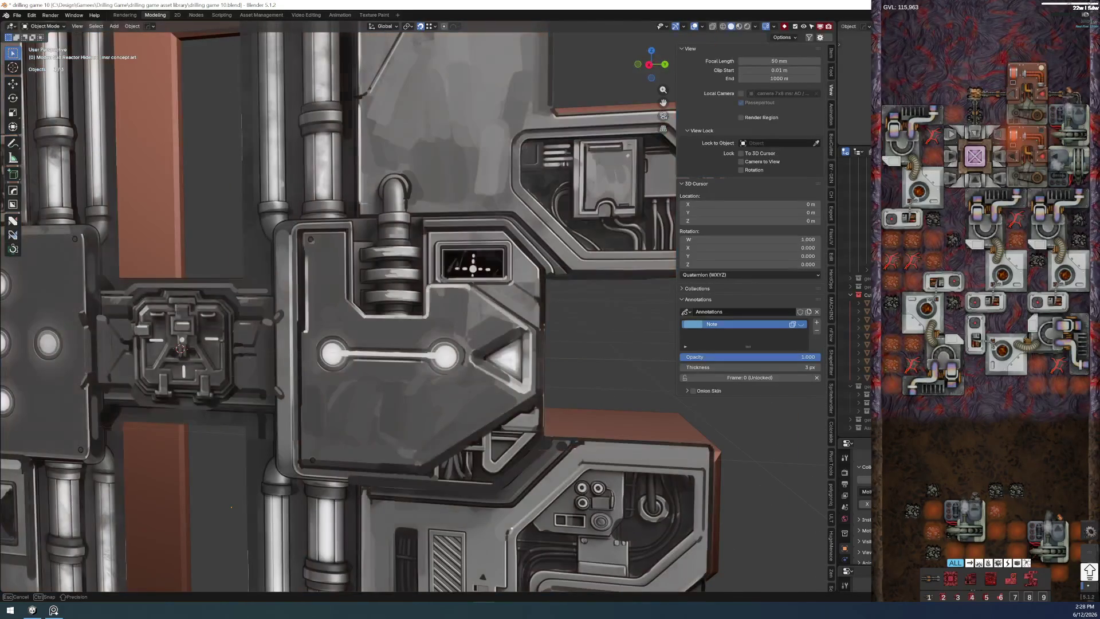
key("h")
scroll(553, 375, "down", 2)
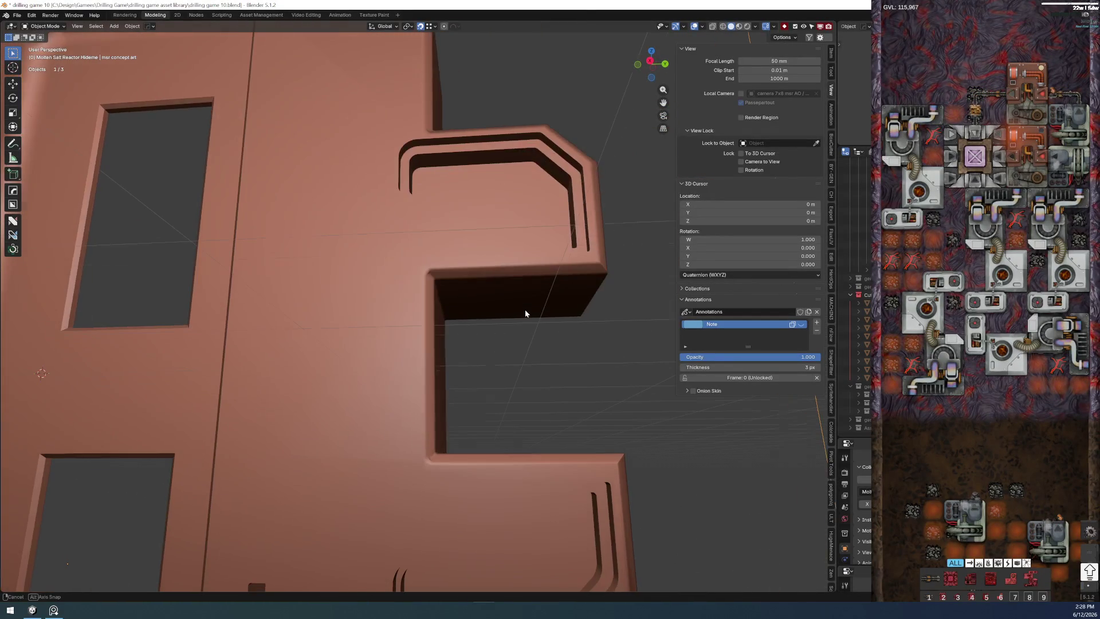
- Enter Edit Mode on the main body with a cleared selection, ready for a loop cut
key("Tab")
left_click(384, 243)
key("alt+a")
scroll(516, 285, "down", 1)
key("ctrl+r")
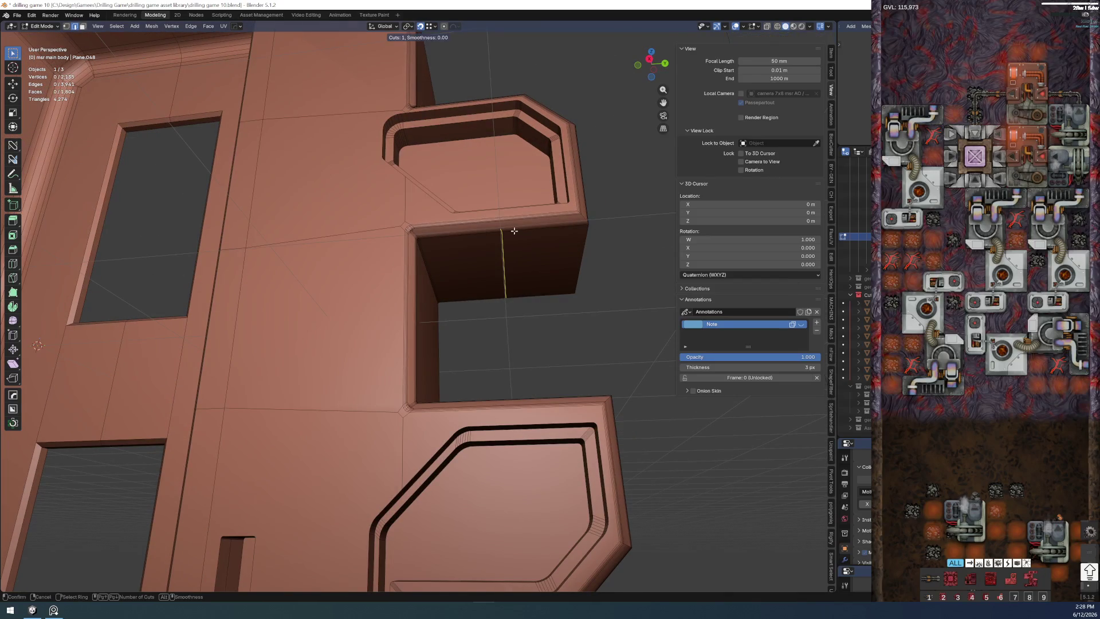
- Add a centred edge loop in the notch and a second loop along the bevel
left_click(514, 231)
right_click(515, 231)
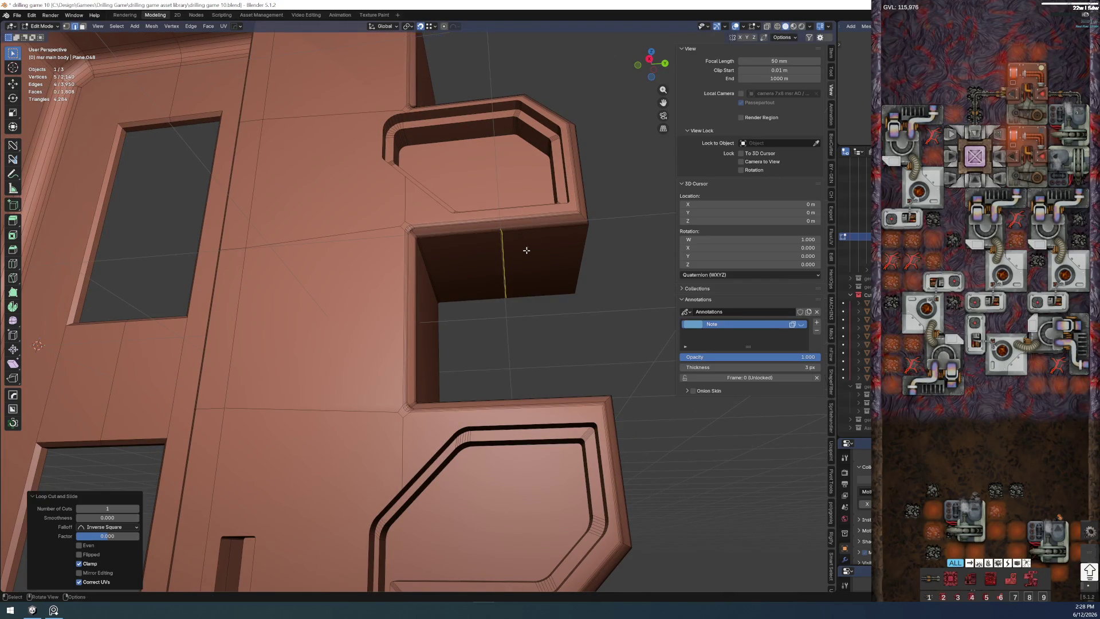
scroll(514, 231, "up", 3)
scroll(488, 331, "up", 2)
key("ctrl+r")
left_click(488, 332)
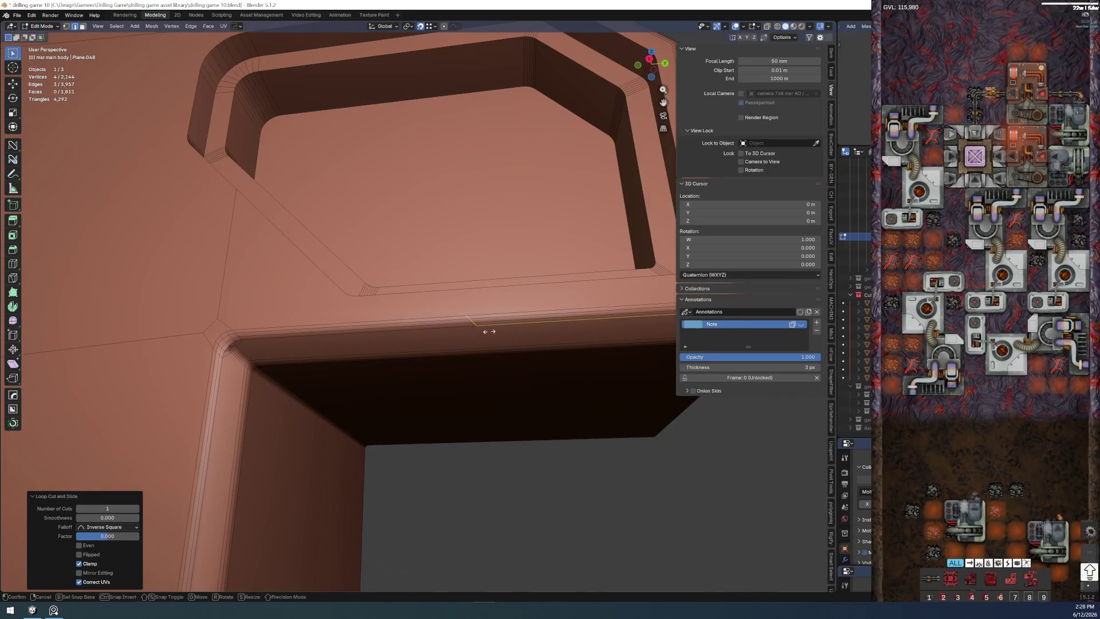
right_click(486, 328)
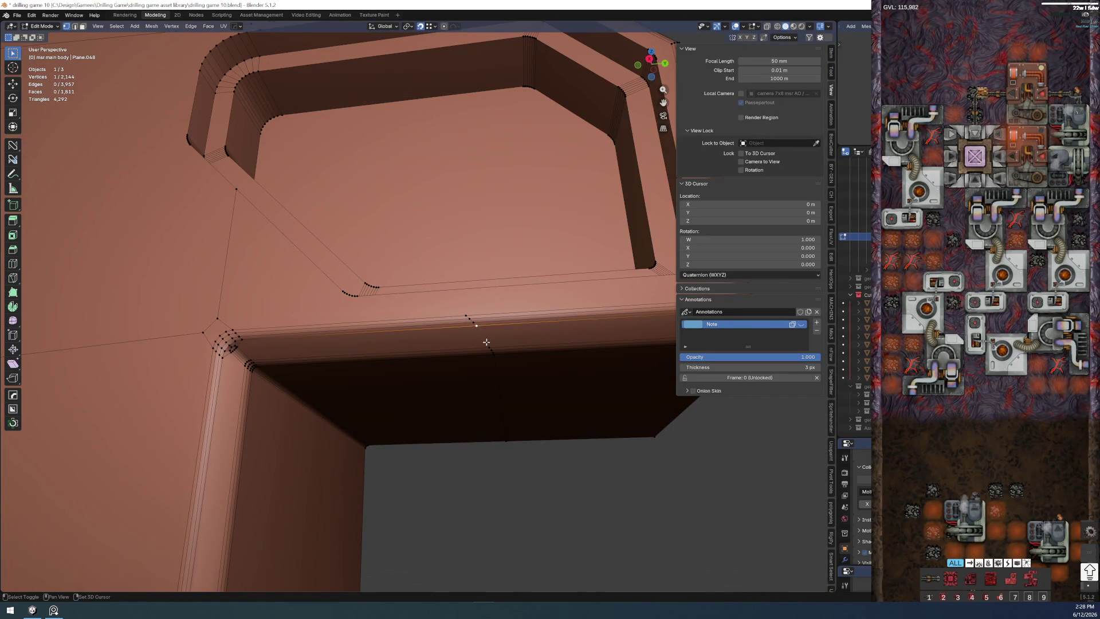
- Flatten the vertical edge loop in the notch to zero along the Y axis
double_click(496, 378)
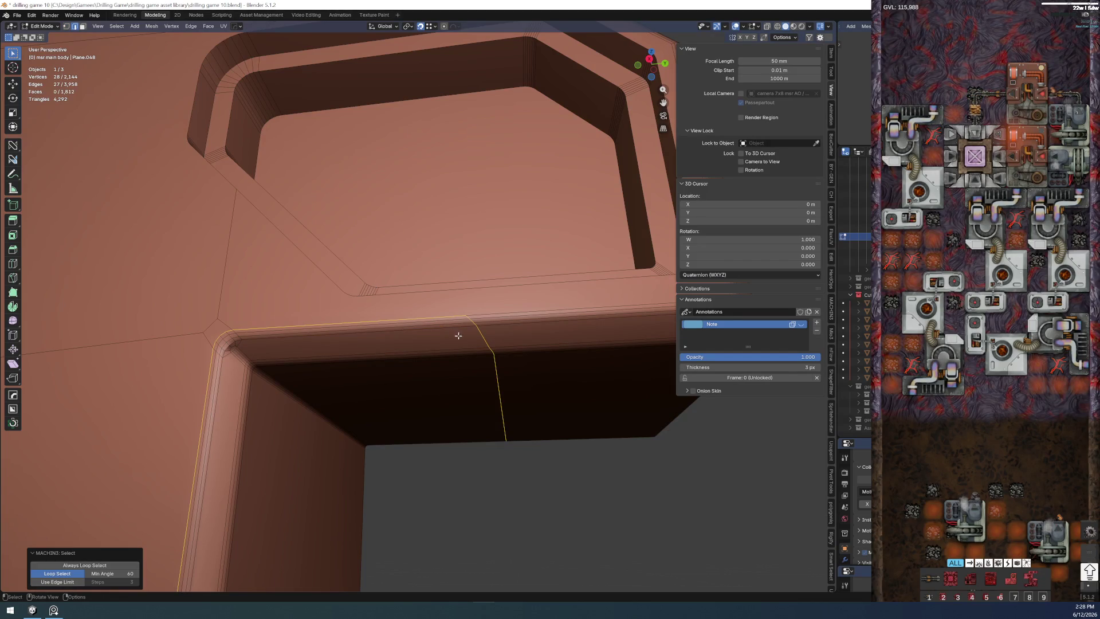
left_click(487, 376)
double_click(485, 332)
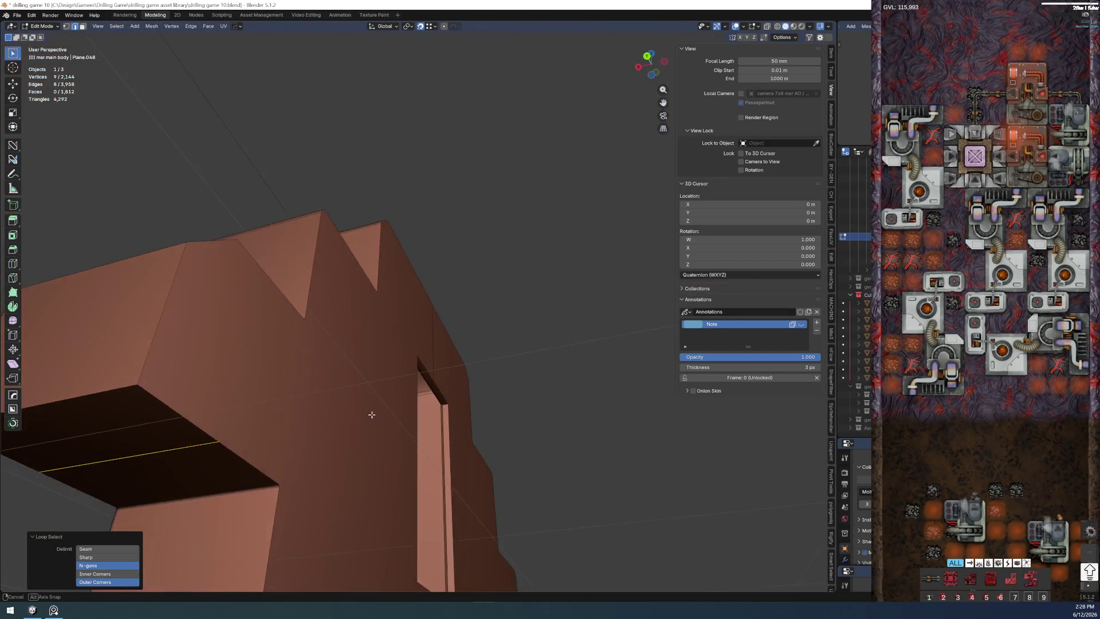
scroll(491, 406, "up", 3)
key("s")
key("y")
key("0")
key("Return")
mouse_move(406, 424)
left_mouse_down()
mouse_move(425, 496)
mouse_move(386, 335)
mouse_move(439, 444)
mouse_move(395, 357)
left_mouse_up()
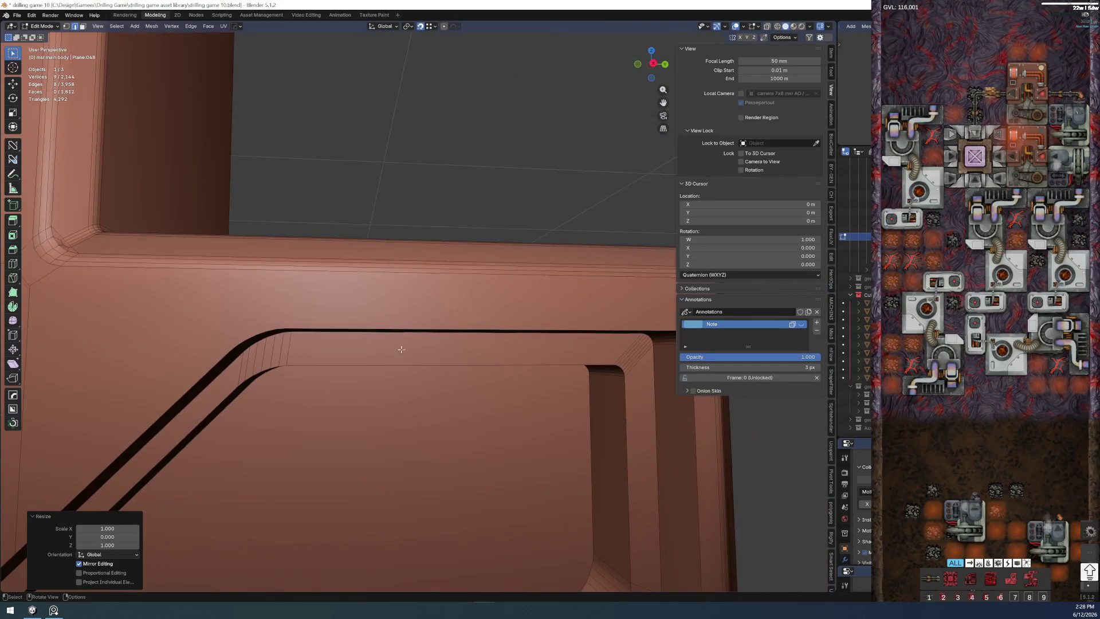
scroll(396, 289, "down", 3)
scroll(386, 313, "down", 2)
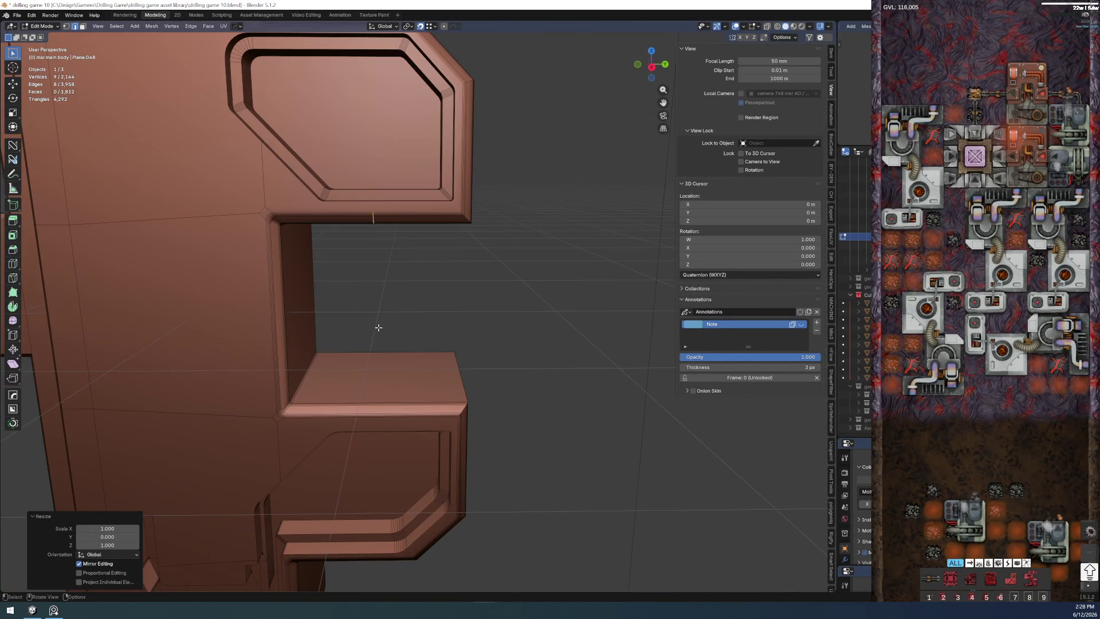
scroll(379, 319, "up", 3)
- Loop cut across the ledge top and flatten its short top edge to zero along Y
left_click_drag(373, 367, 405, 368)
key("ctrl+r")
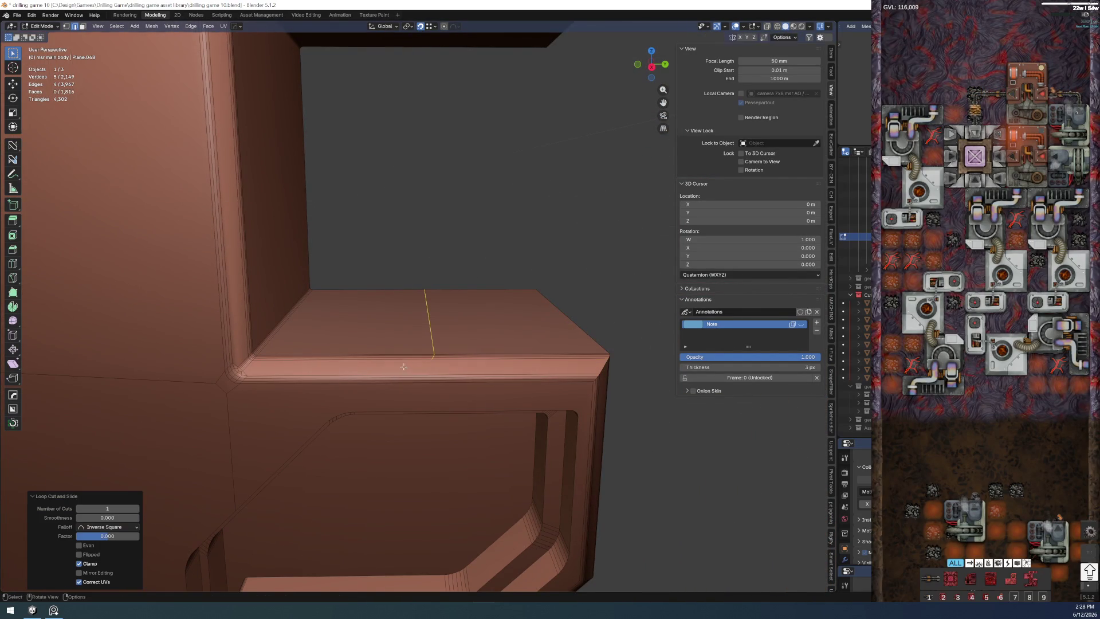
left_click(415, 379)
left_click(420, 376)
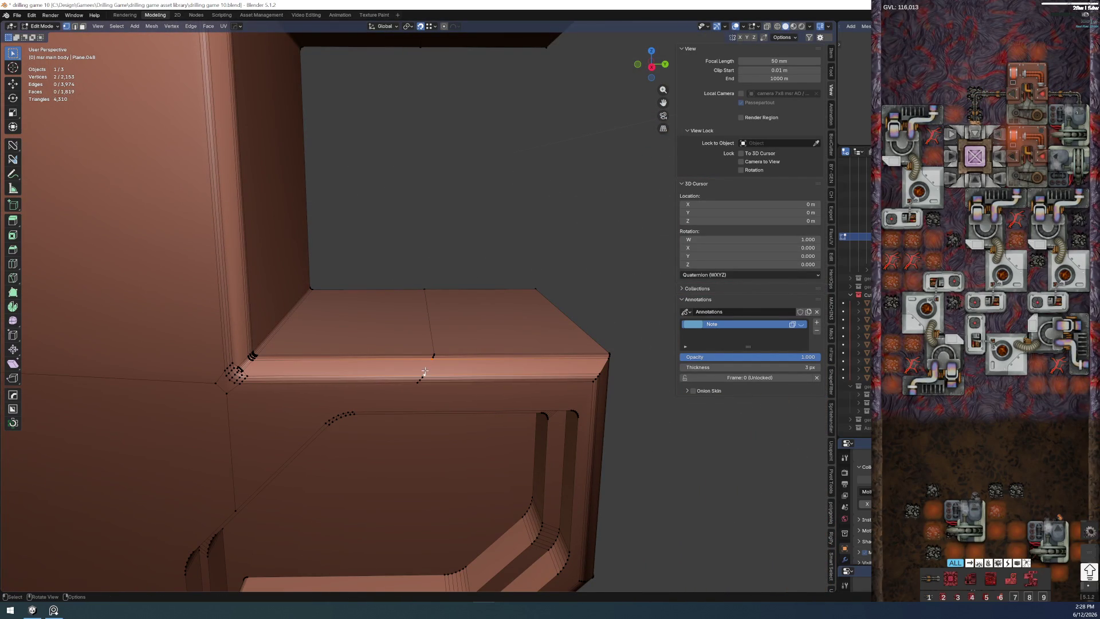
double_click(433, 355)
key("alt+a")
double_click(429, 321)
key("x")
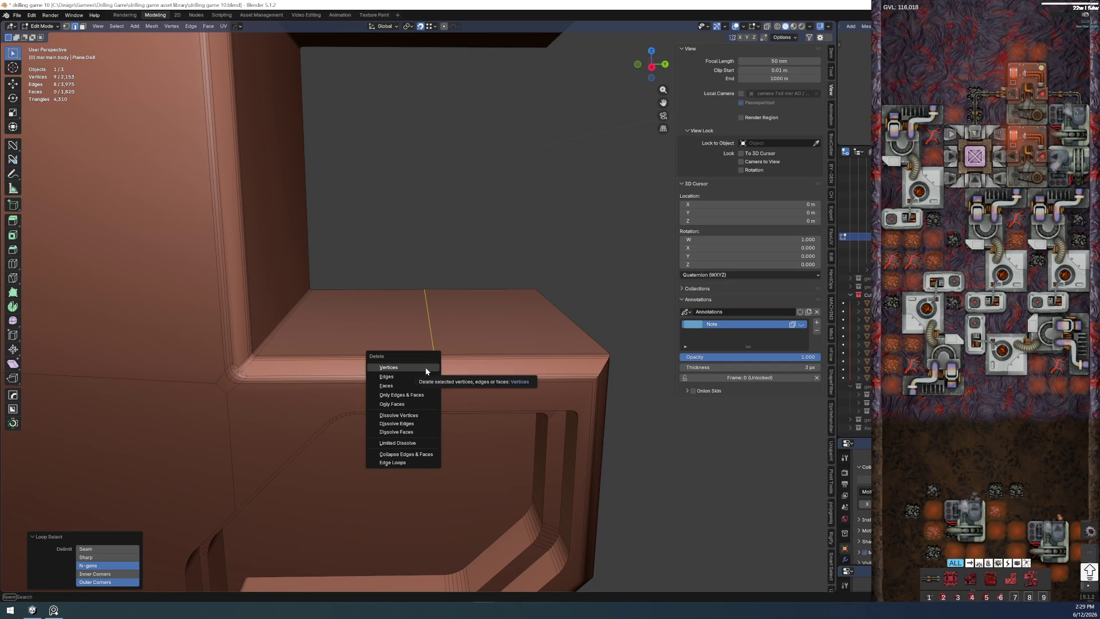
key("Escape")
key("s")
key("y")
key("0")
key("Return")
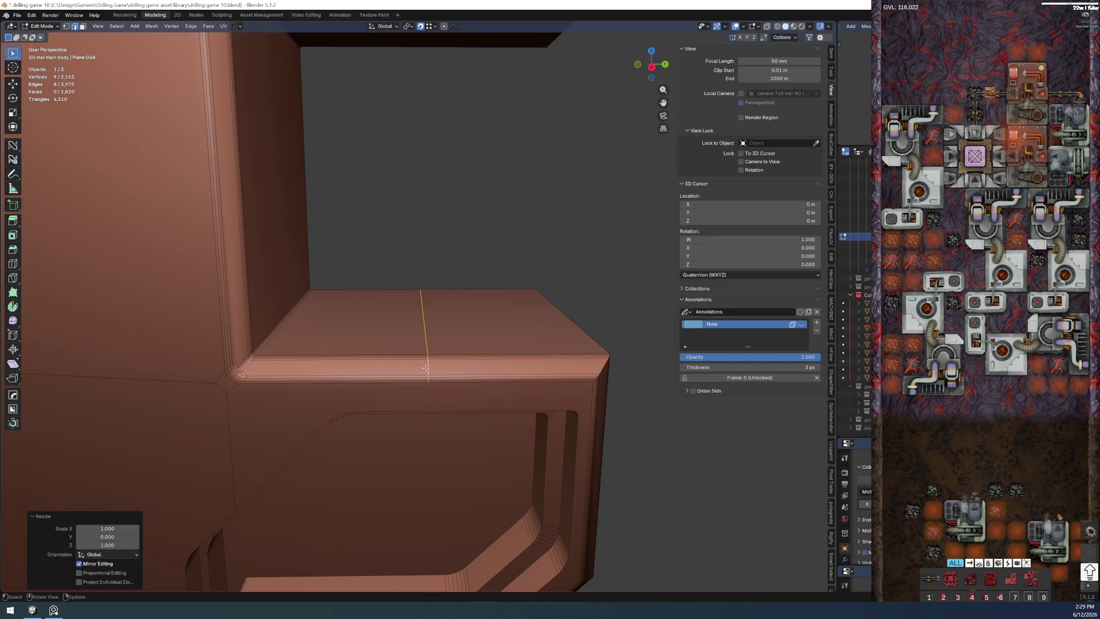
scroll(426, 368, "down", 2)
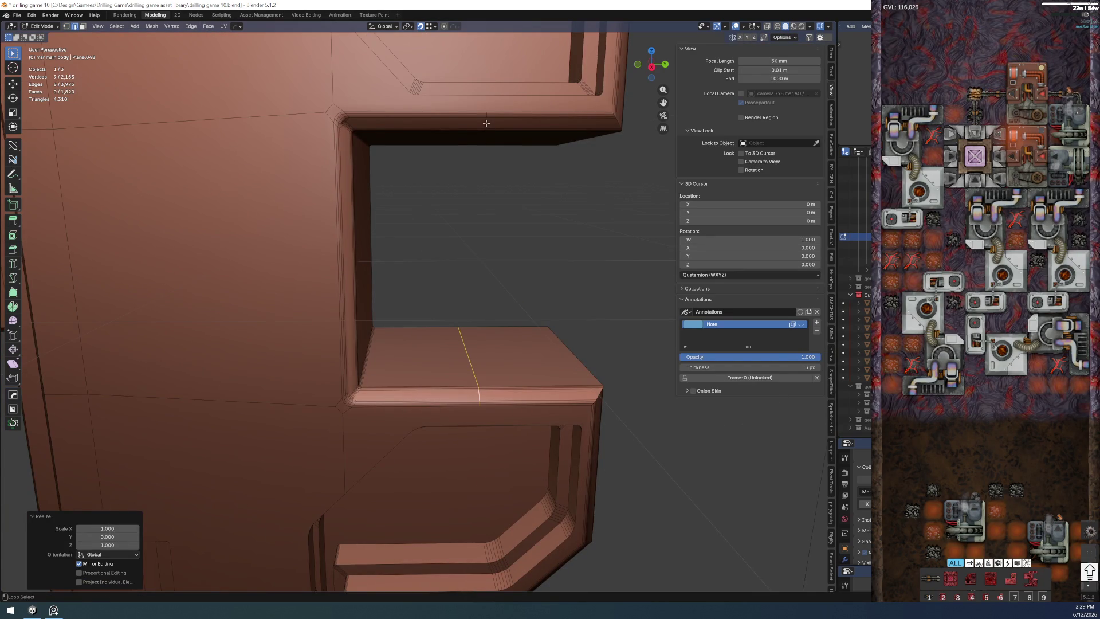
- Slide the cut edge loop about 0.34 m along the Y axis
key("h")
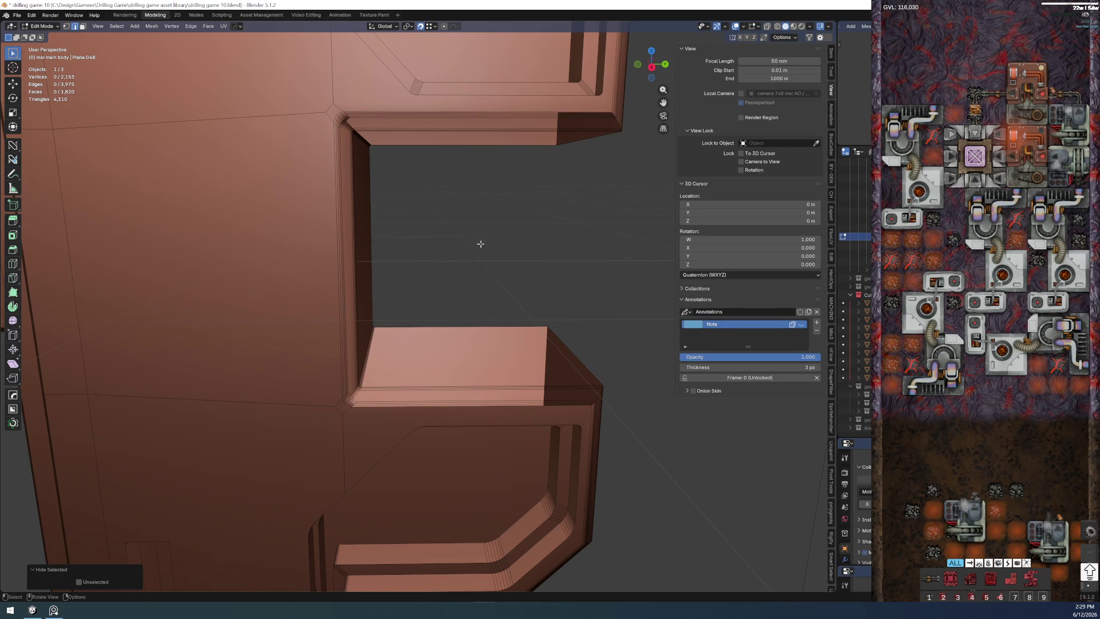
key("alt+h")
key("g")
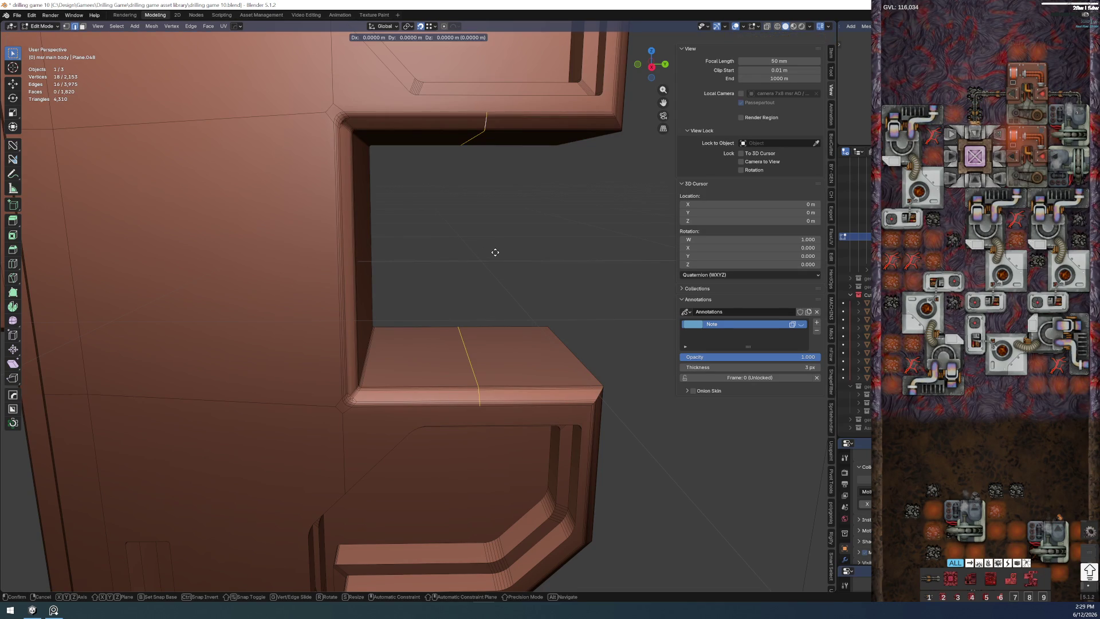
key("y")
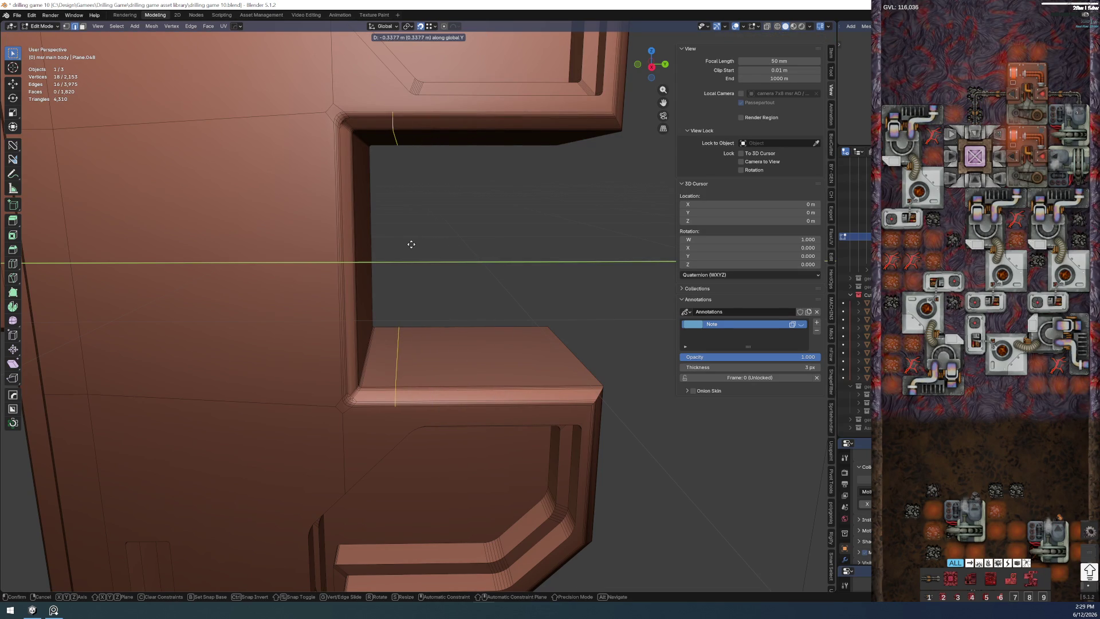
left_click(405, 244)
scroll(396, 292, "down", 2)
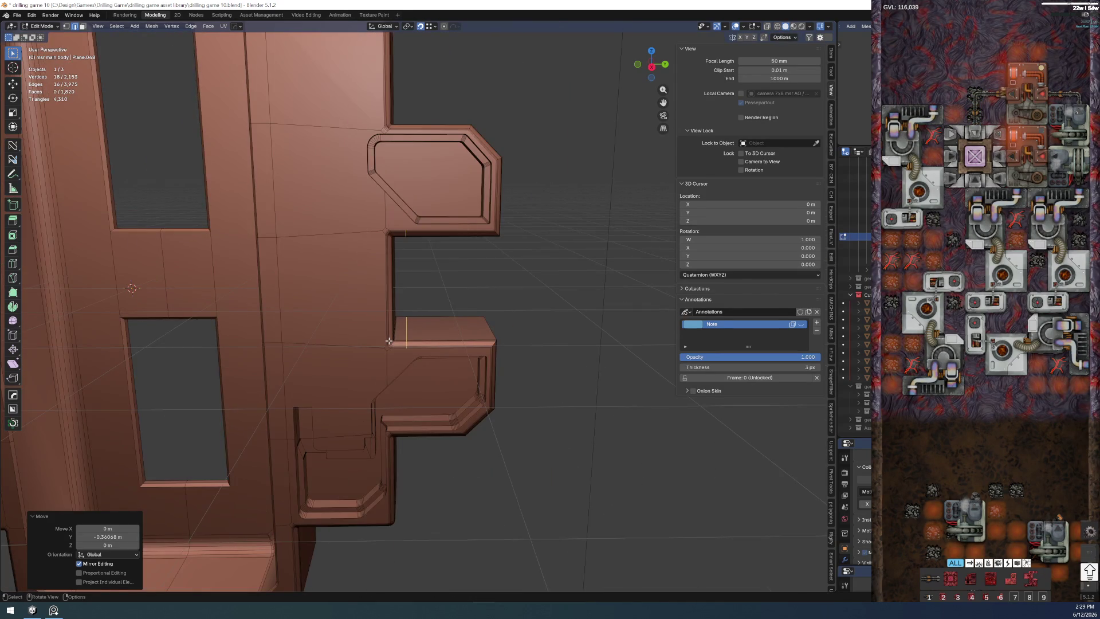
scroll(389, 342, "up", 2)
scroll(396, 326, "up", 2)
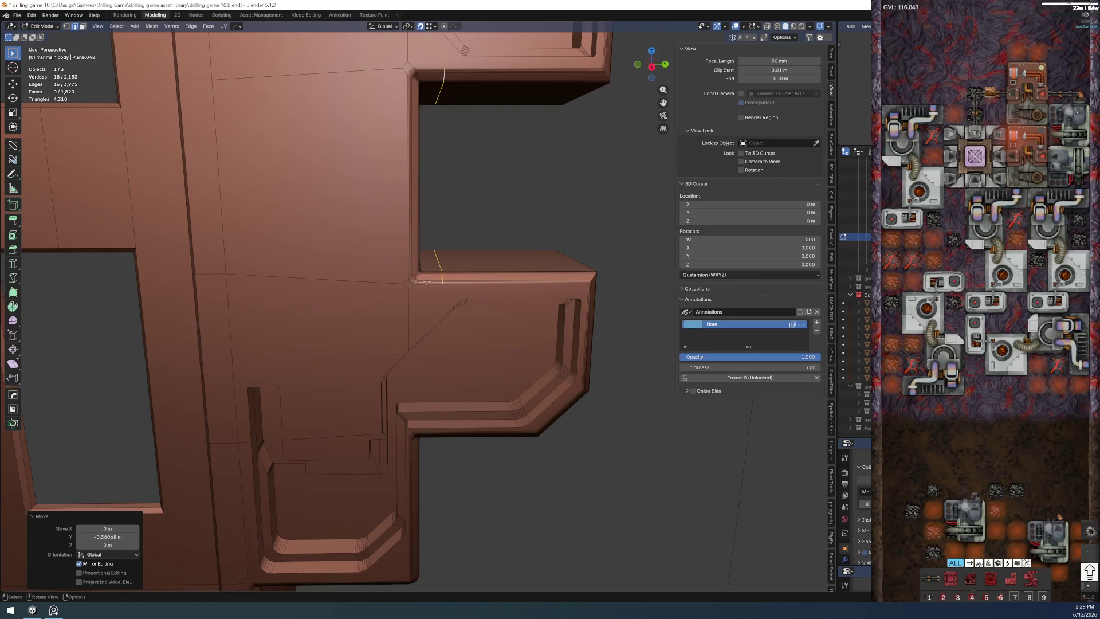
scroll(416, 284, "down", 2)
- Compare the result against the textured panel design in Material Preview, then return to solid shading
left_click_drag(416, 285, 236, 293)
mouse_move(281, 261)
left_mouse_down()
mouse_move(473, 339)
mouse_move(388, 344)
mouse_move(358, 361)
left_mouse_up()
scroll(387, 344, "up", 2)
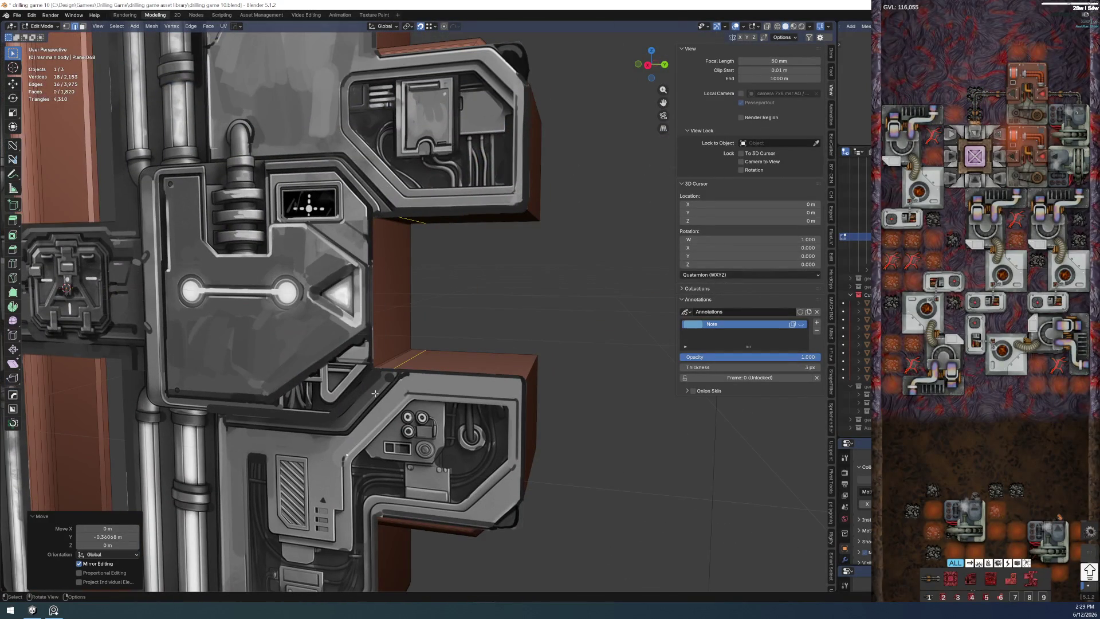
scroll(293, 370, "up", 2)
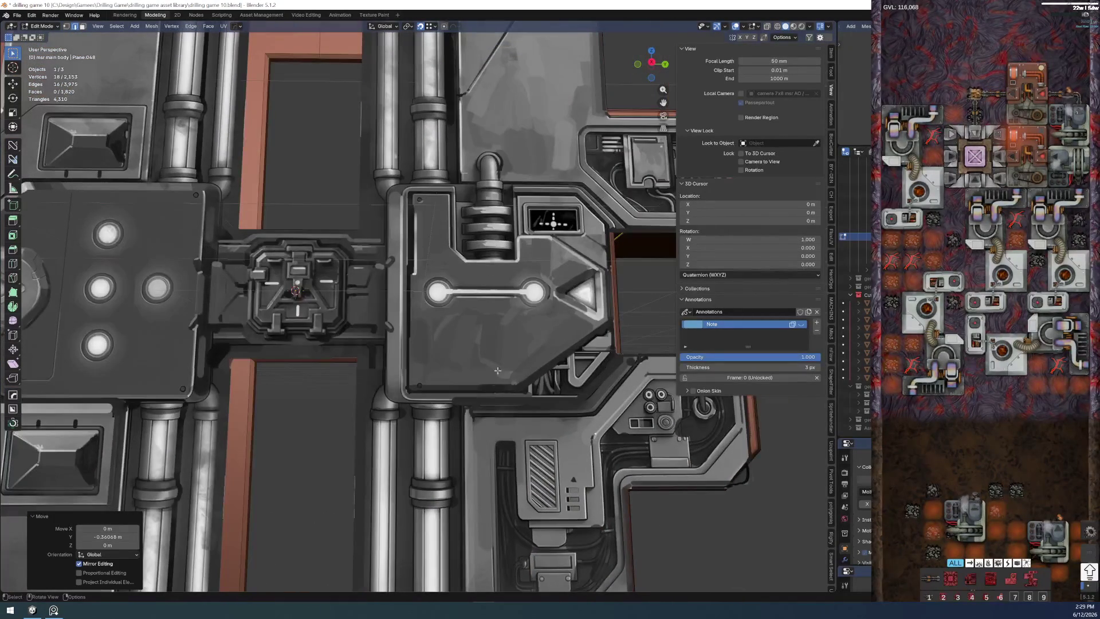
key("z")
key("z")
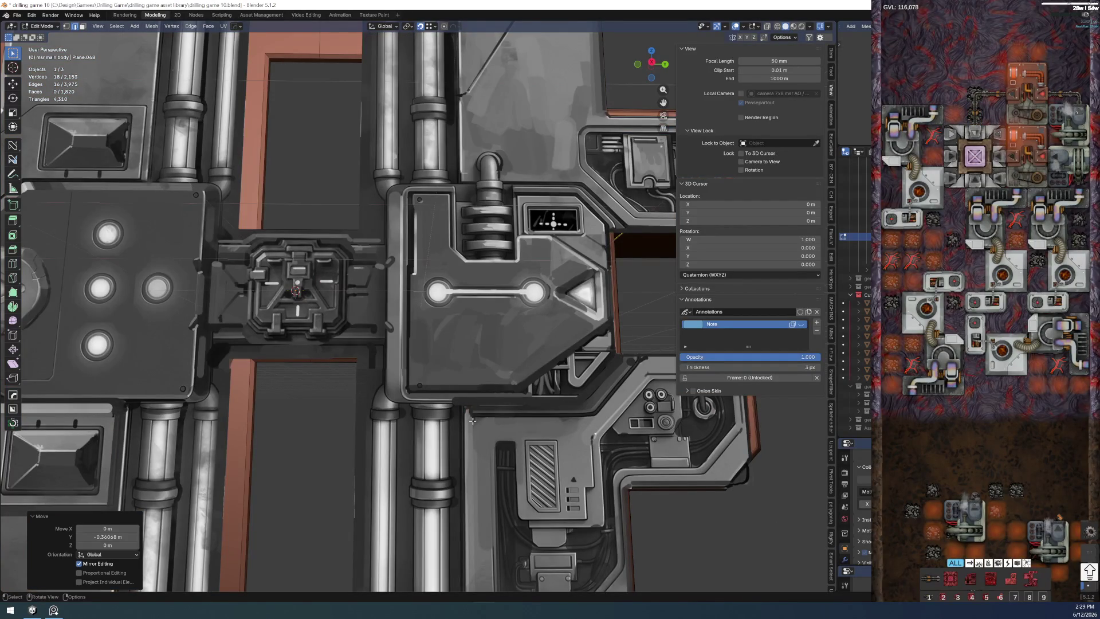
key("z")
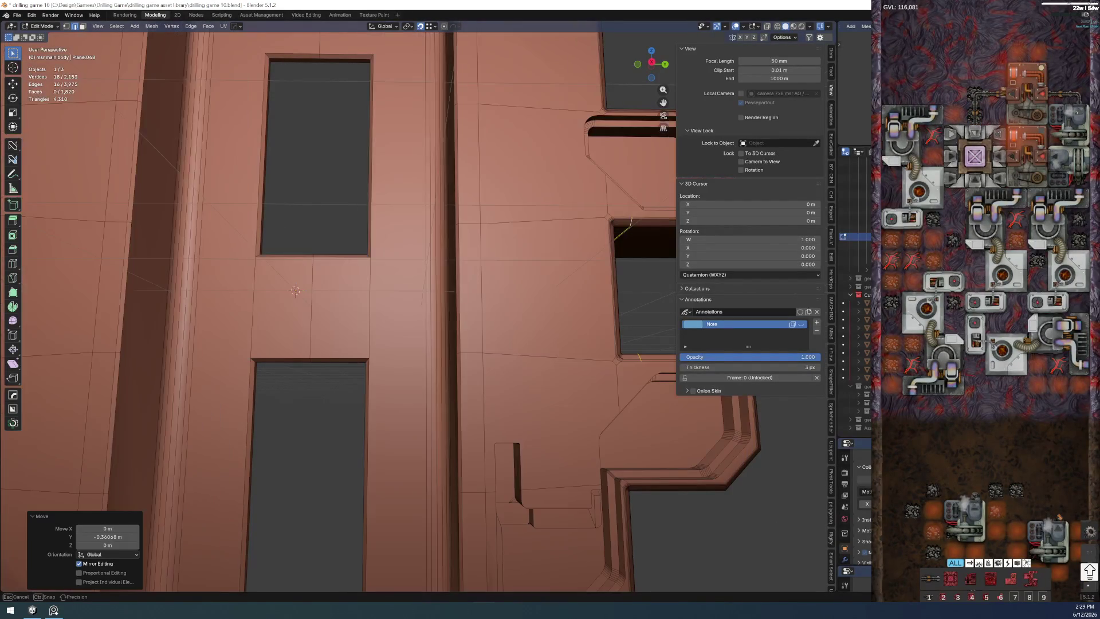
- Add a horizontal and a vertical edge loop on the wall panel
key("ctrl+r")
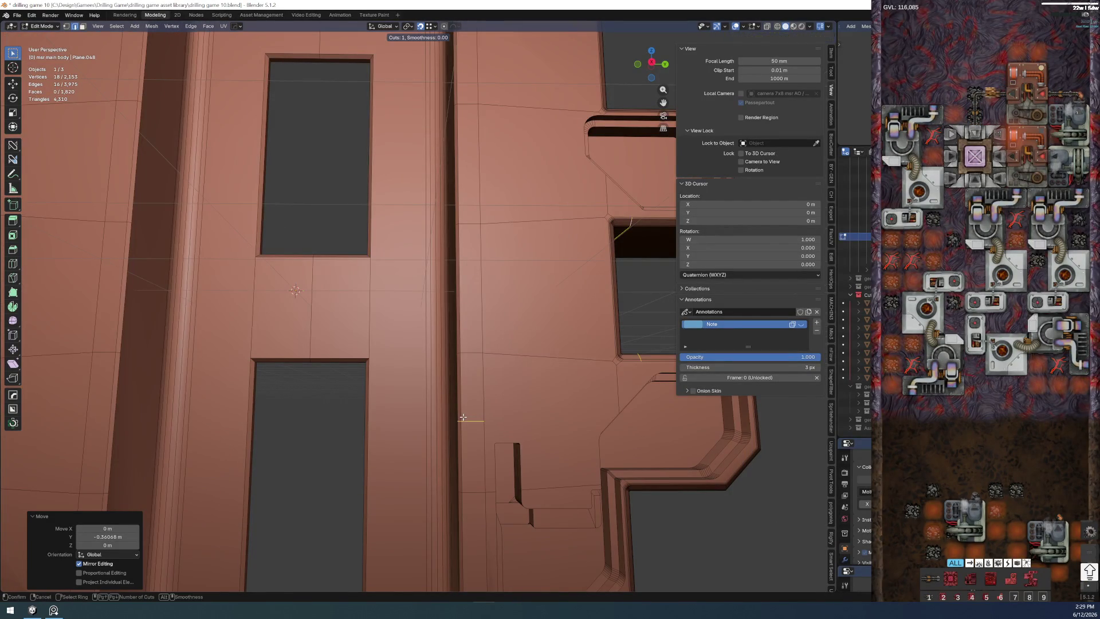
left_click(463, 418)
mouse_move(462, 419)
left_mouse_down()
mouse_move(516, 299)
mouse_move(469, 312)
left_mouse_up()
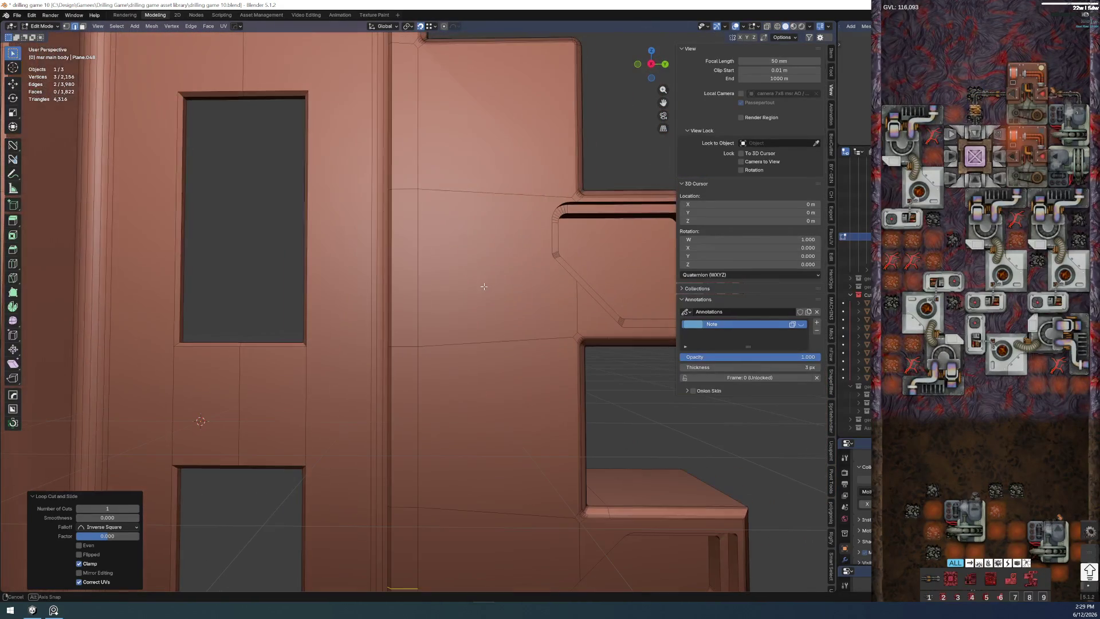
key("ctrl+r")
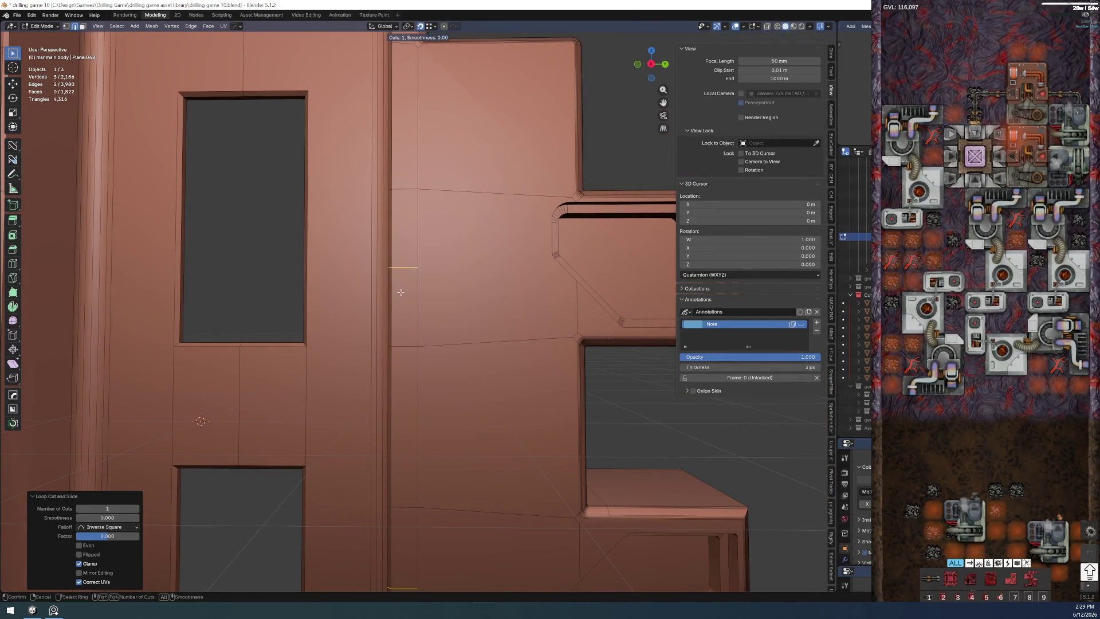
left_click(399, 288)
scroll(431, 286, "up", 2)
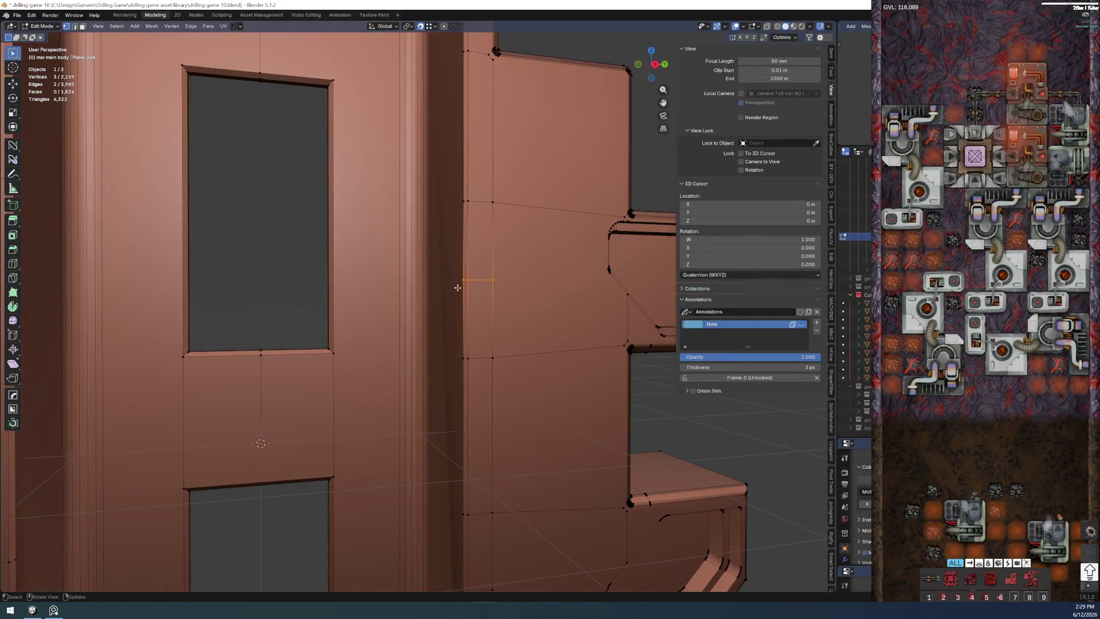
scroll(442, 295, "up", 1)
scroll(442, 305, "up", 1)
scroll(449, 167, "up", 1)
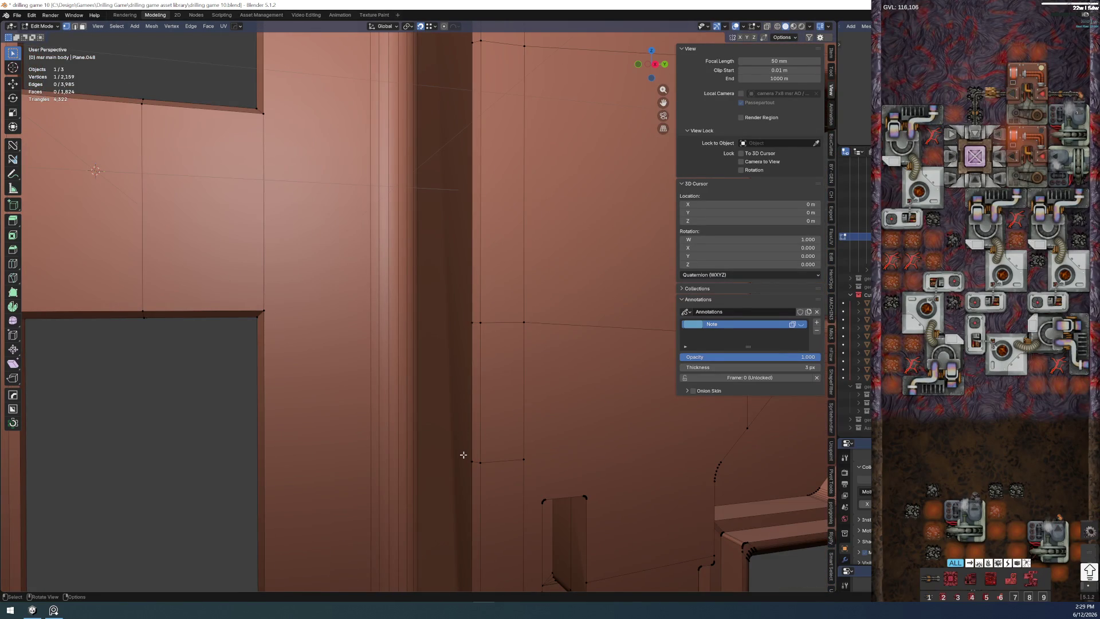
scroll(461, 455, "down", 3)
scroll(475, 464, "up", 1)
scroll(476, 464, "up", 2)
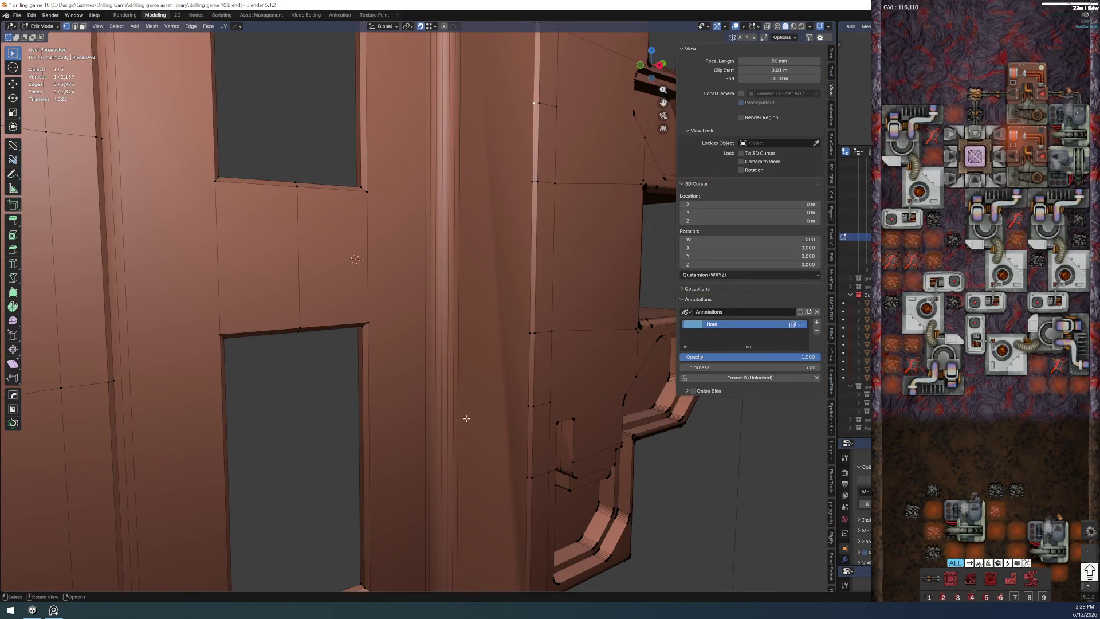
- Knife-cut a constrained edge from the ledge corner vertex across the side face
left_click(512, 404)
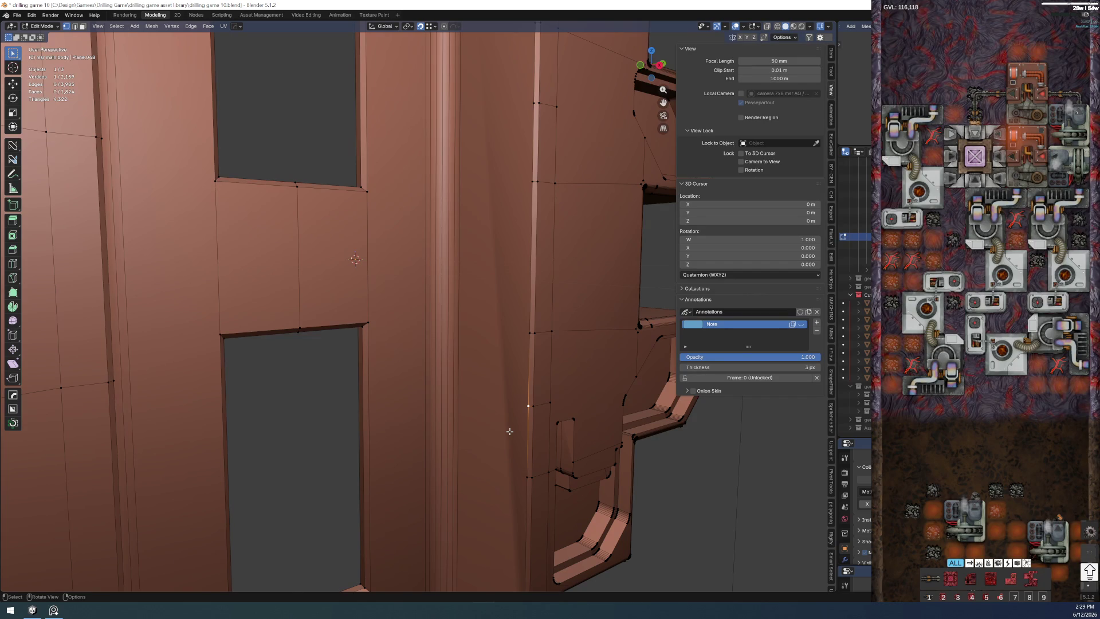
key("k")
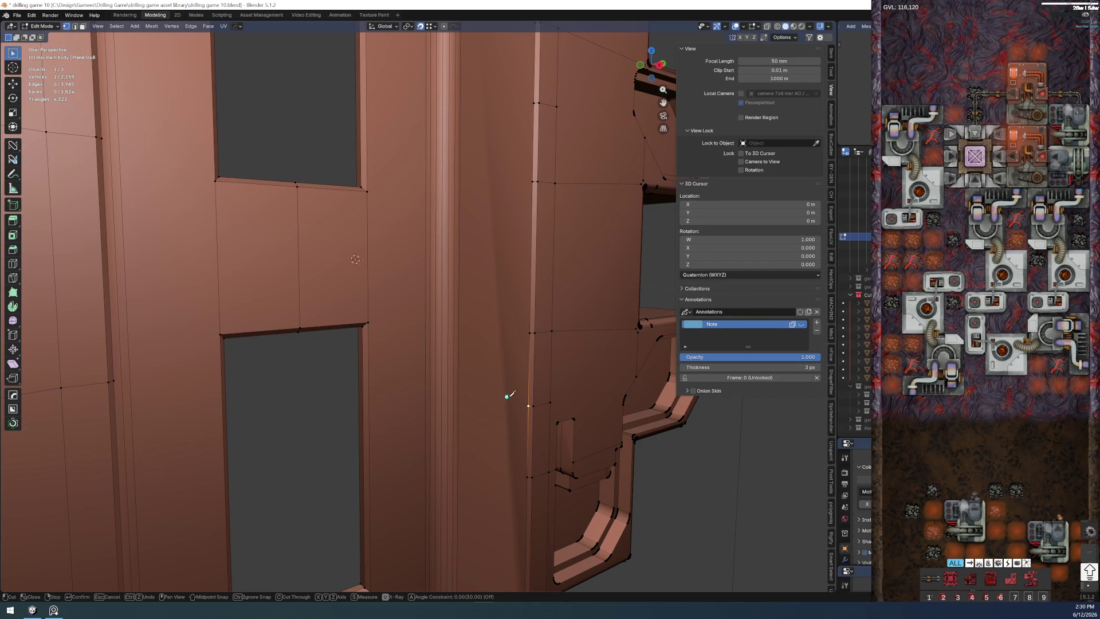
key("x")
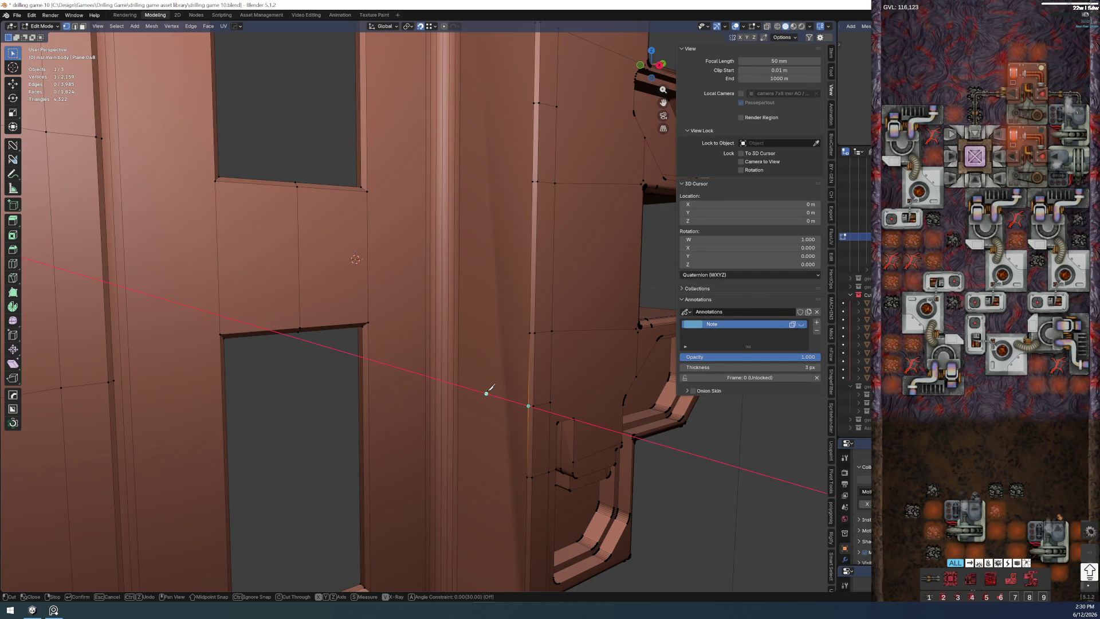
left_click(459, 381)
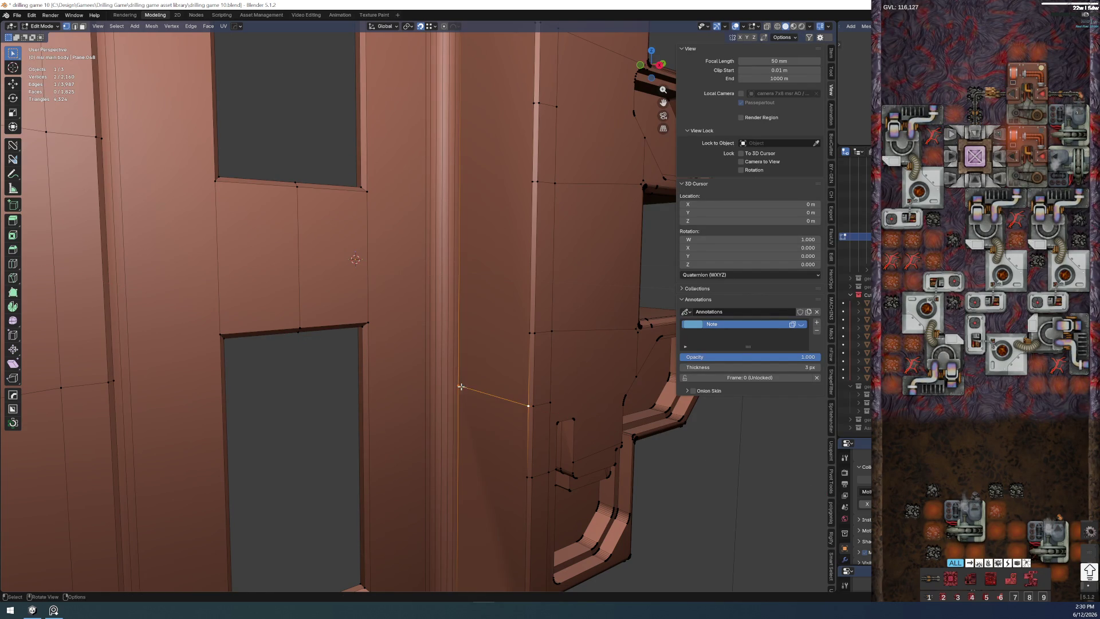
key("Return")
left_click_drag(469, 390, 555, 299)
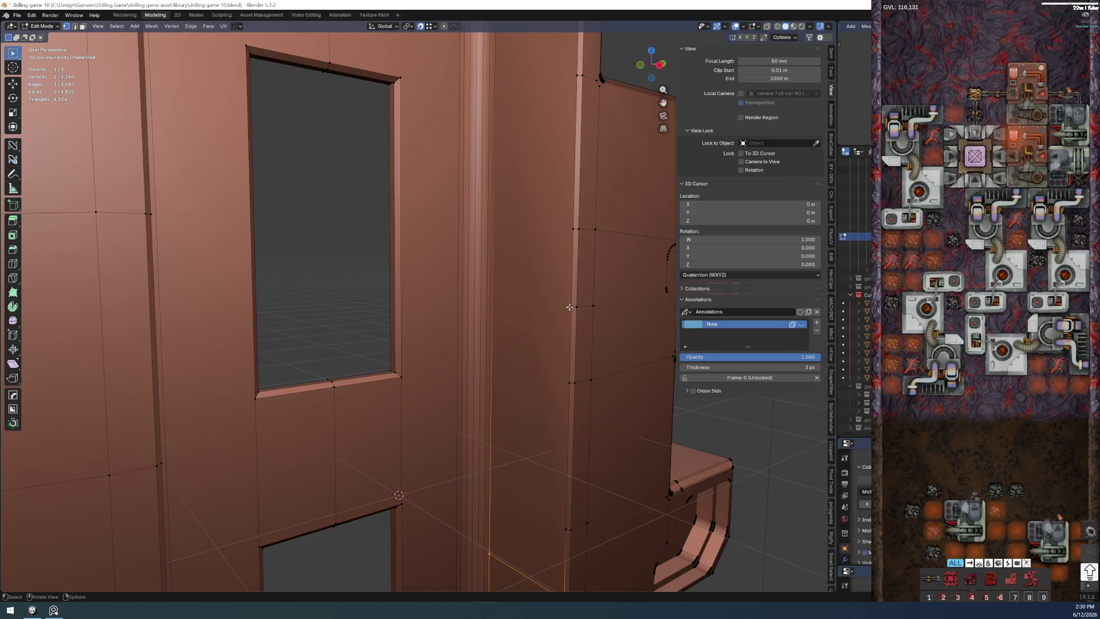
- Knife-cut a second constrained edge from the upper vertex to the wall edge
key("k")
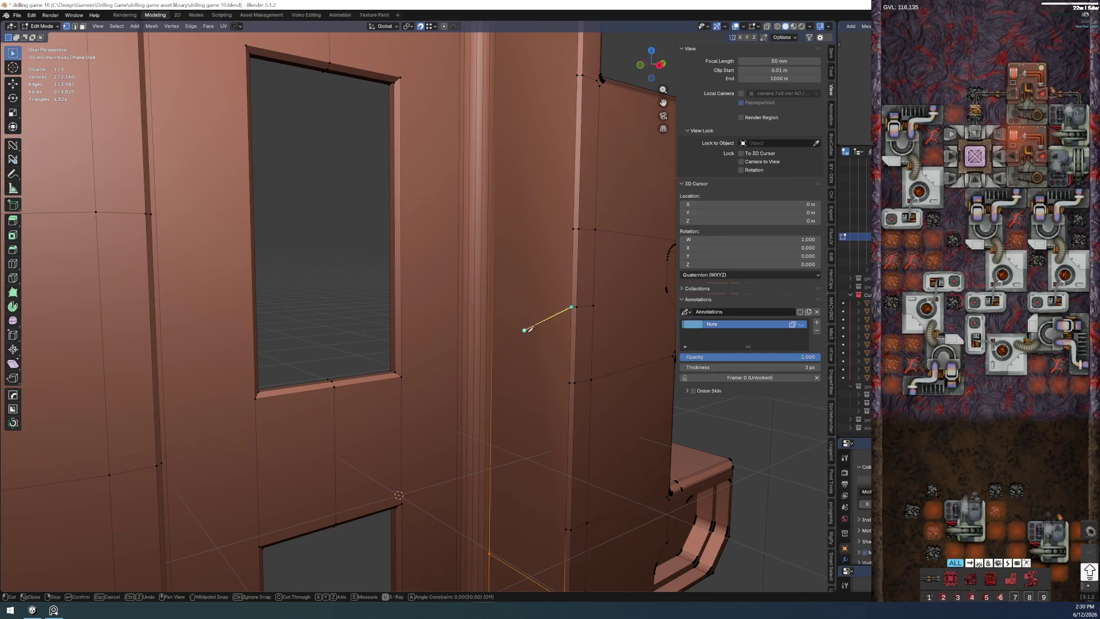
key("Escape")
key("k")
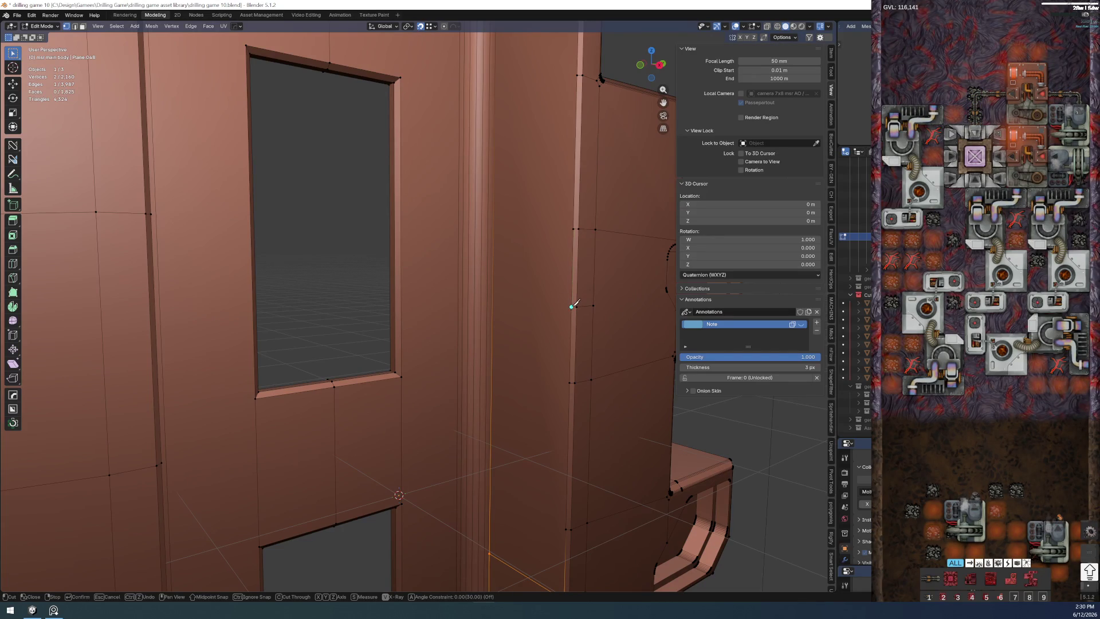
left_click(572, 306)
key("x")
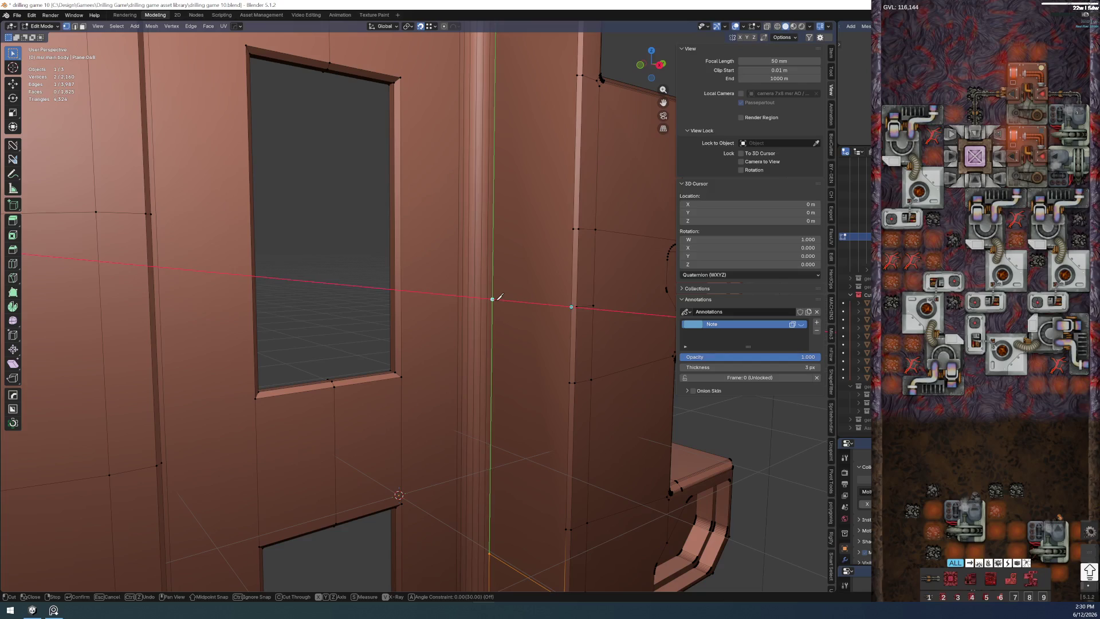
left_click(493, 299)
key("Return")
scroll(519, 284, "down", 3)
scroll(489, 319, "up", 4)
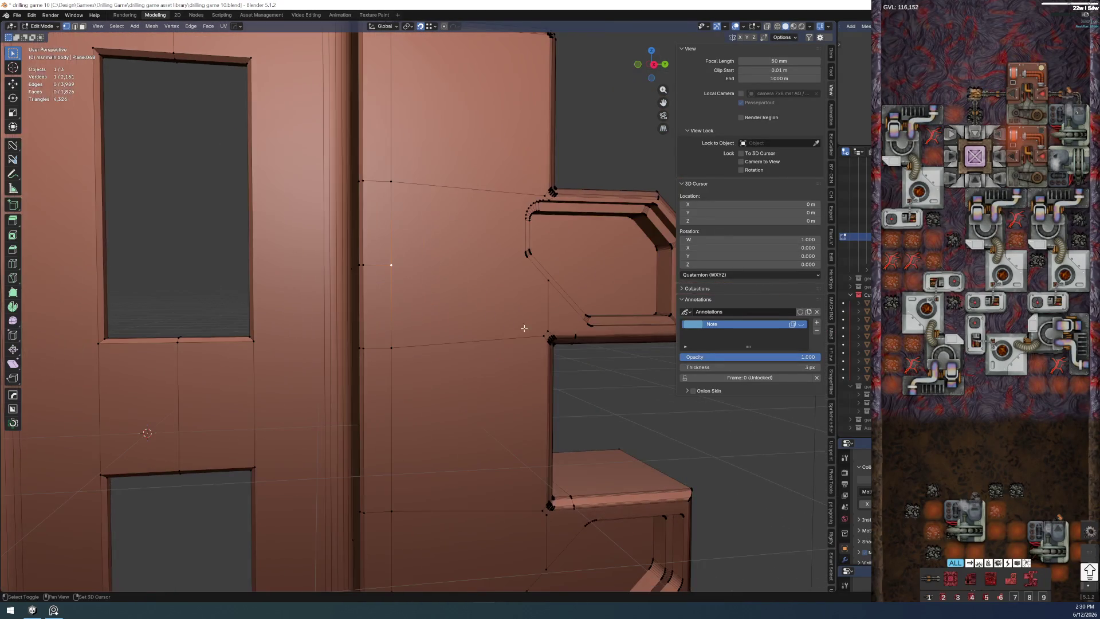
- Pick vertices on the pillar face for inspection and bring up the file commands
left_click(573, 328, "shift")
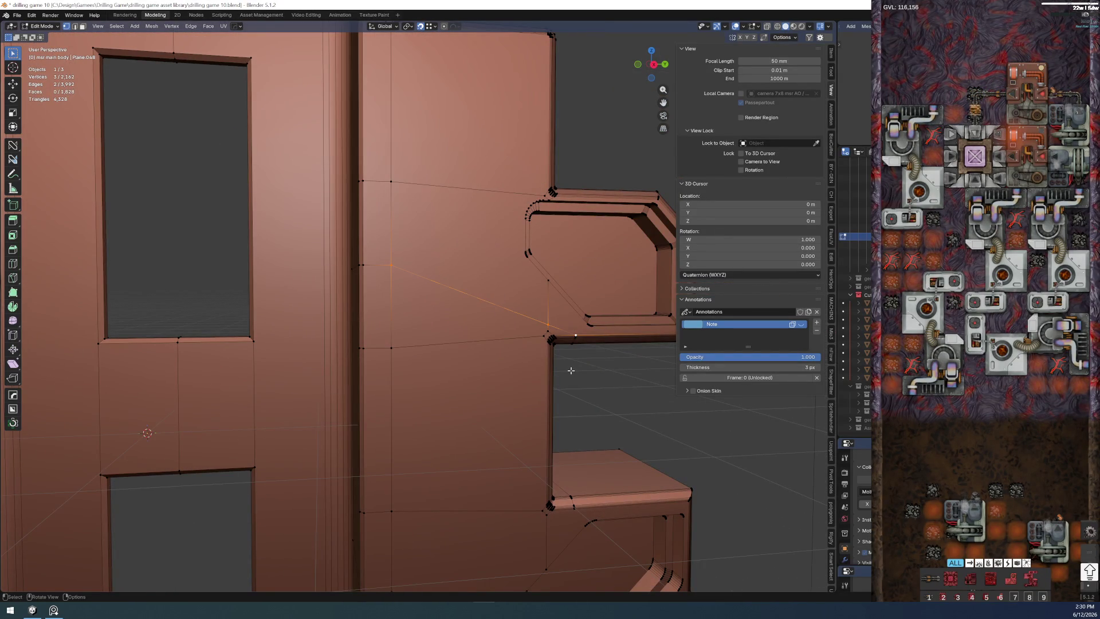
left_click_drag(571, 370, 385, 403)
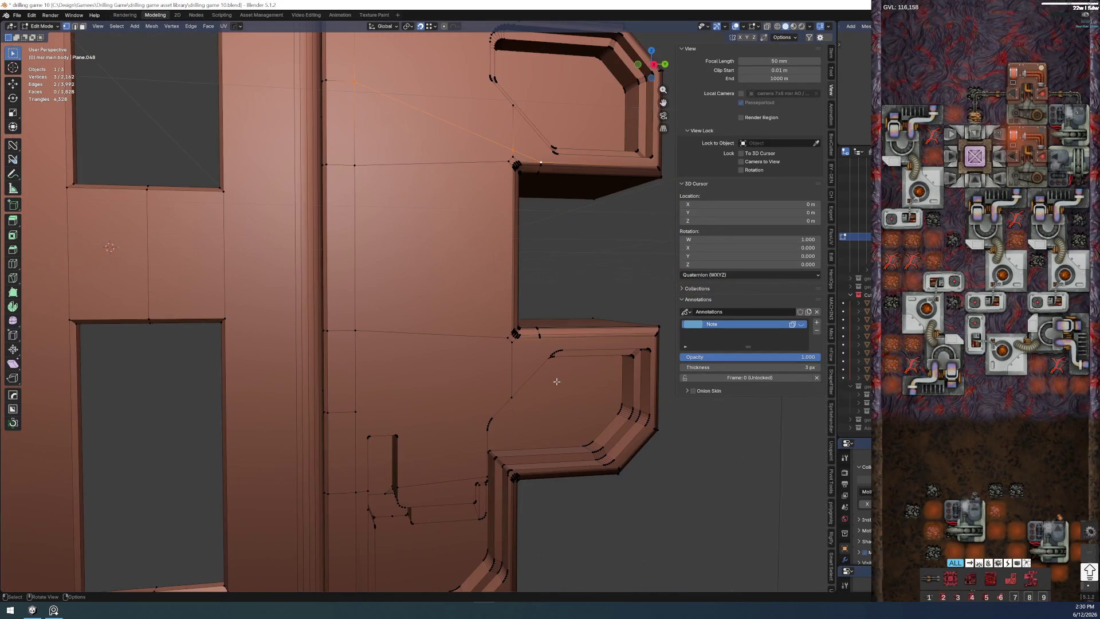
left_click(370, 406, "shift")
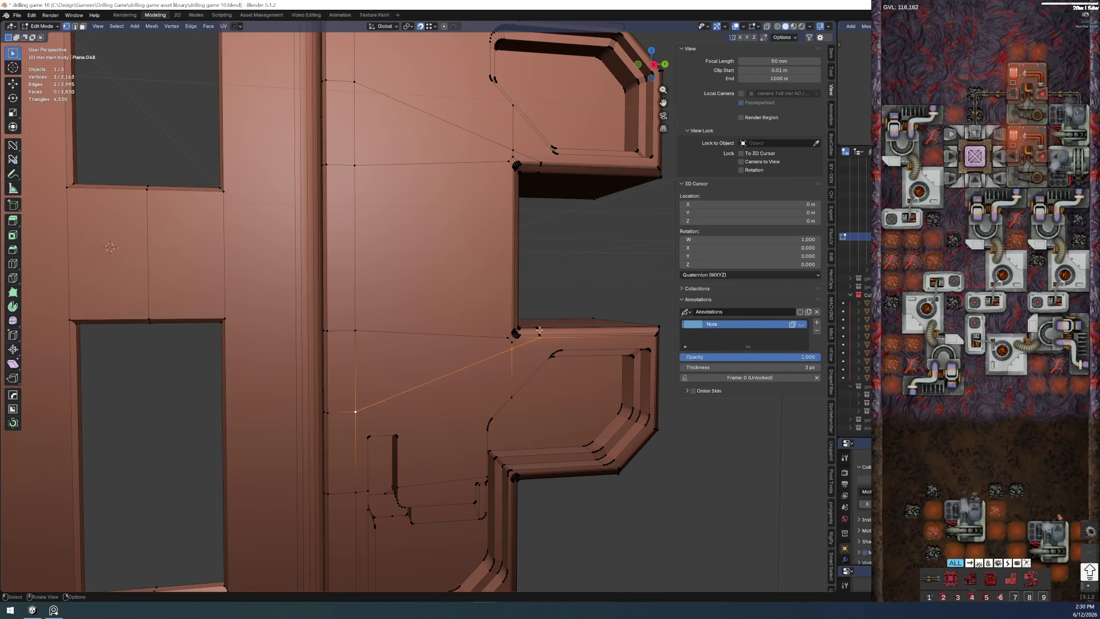
scroll(511, 352, "down", 2)
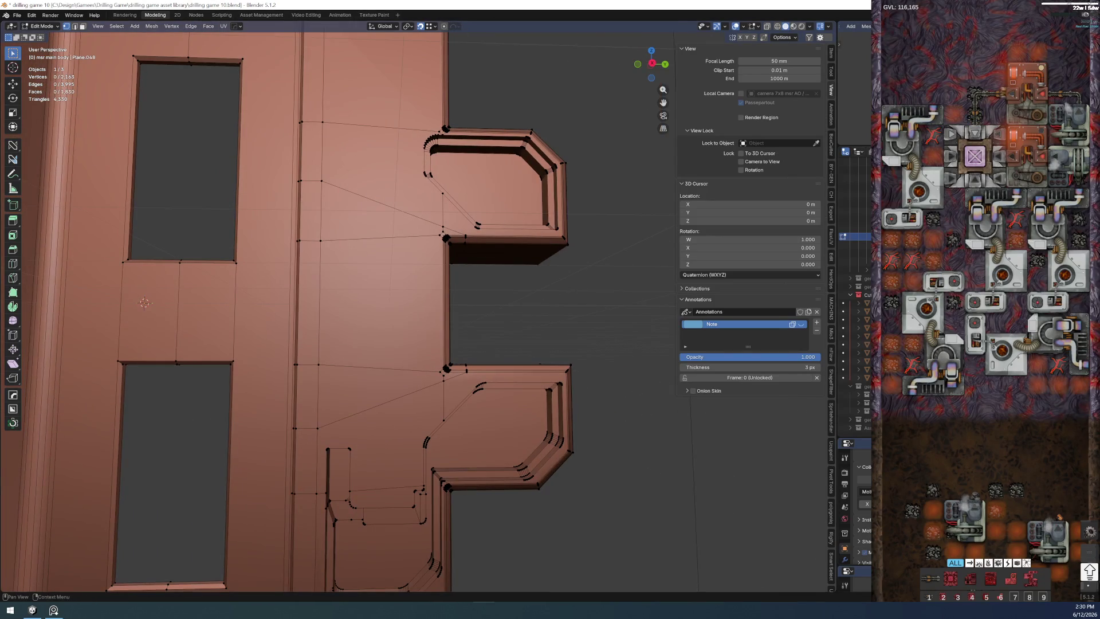
mouse_move(476, 226)
left_mouse_down()
mouse_move(516, 293)
mouse_move(484, 319)
mouse_move(447, 319)
left_mouse_up()
left_click(17, 15)
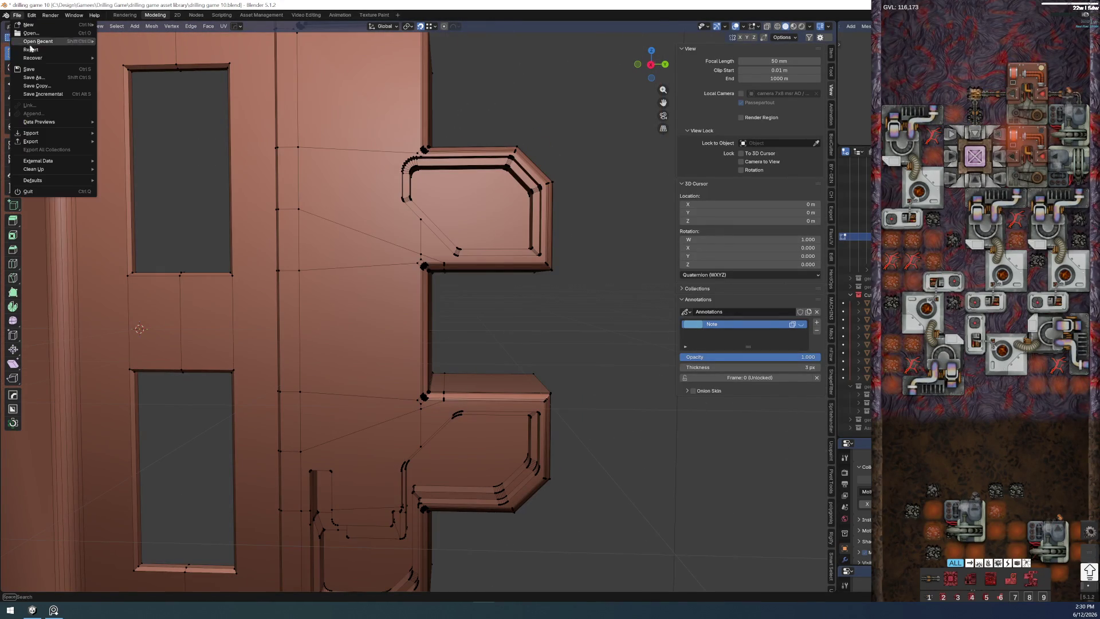
- Save the blend file and select the diagonal edge loop across the pillar
left_click(37, 67)
mouse_move(148, 167)
left_mouse_down()
mouse_move(300, 266)
mouse_move(472, 315)
mouse_move(477, 306)
mouse_move(351, 279)
left_mouse_up()
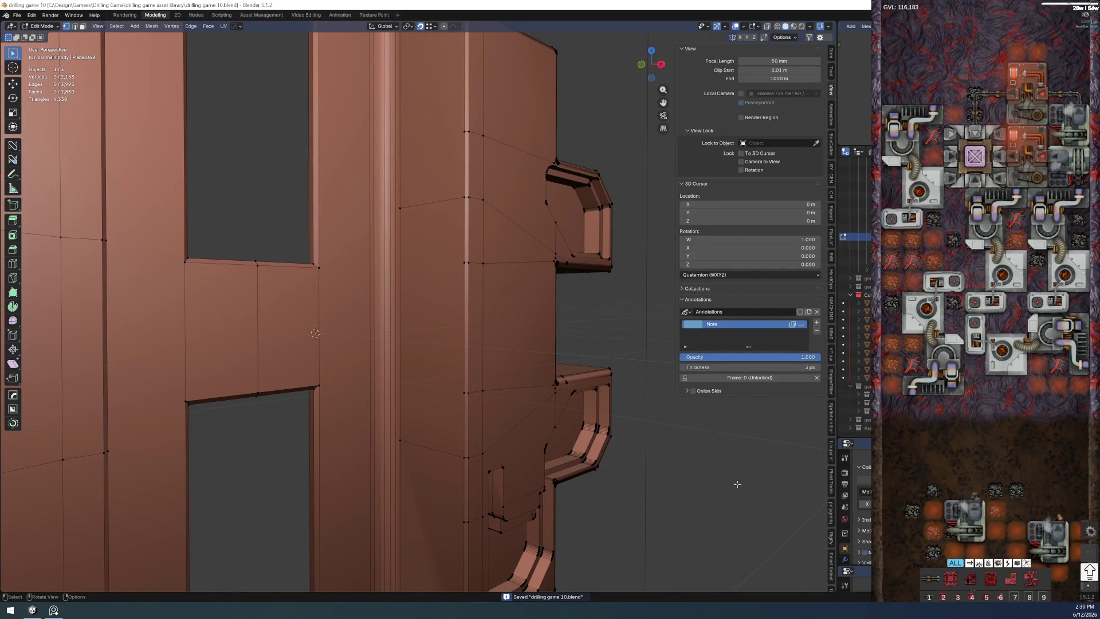
mouse_move(645, 465)
left_mouse_down()
mouse_move(514, 426)
mouse_move(409, 425)
left_mouse_up()
left_click(410, 426, "alt")
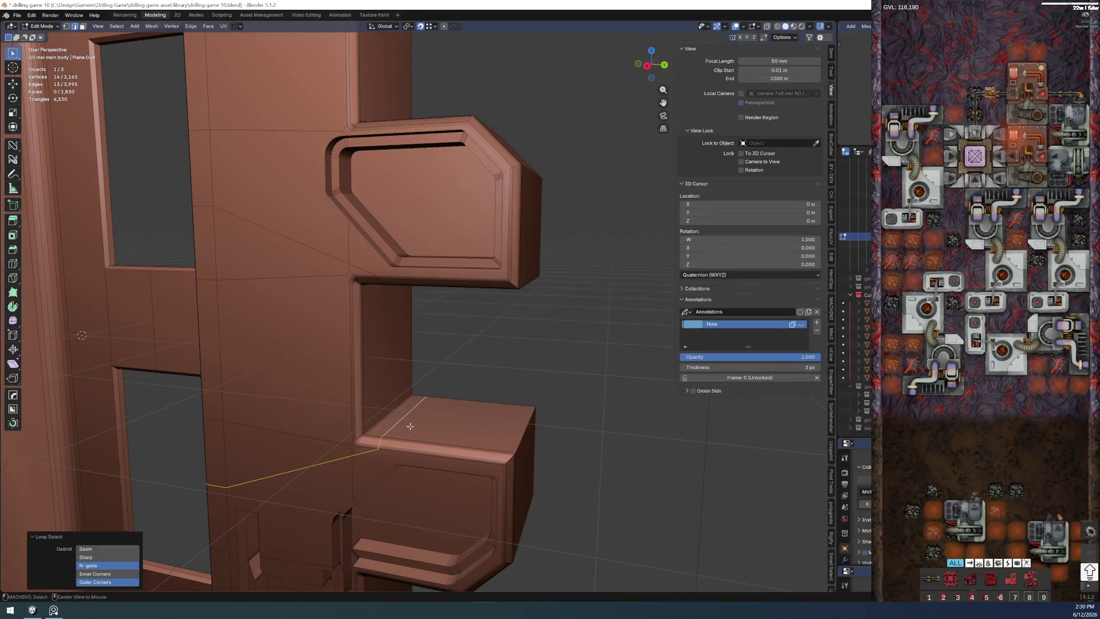
mouse_move(300, 254)
left_mouse_down()
mouse_move(318, 225)
mouse_move(381, 265)
mouse_move(367, 250)
left_mouse_up()
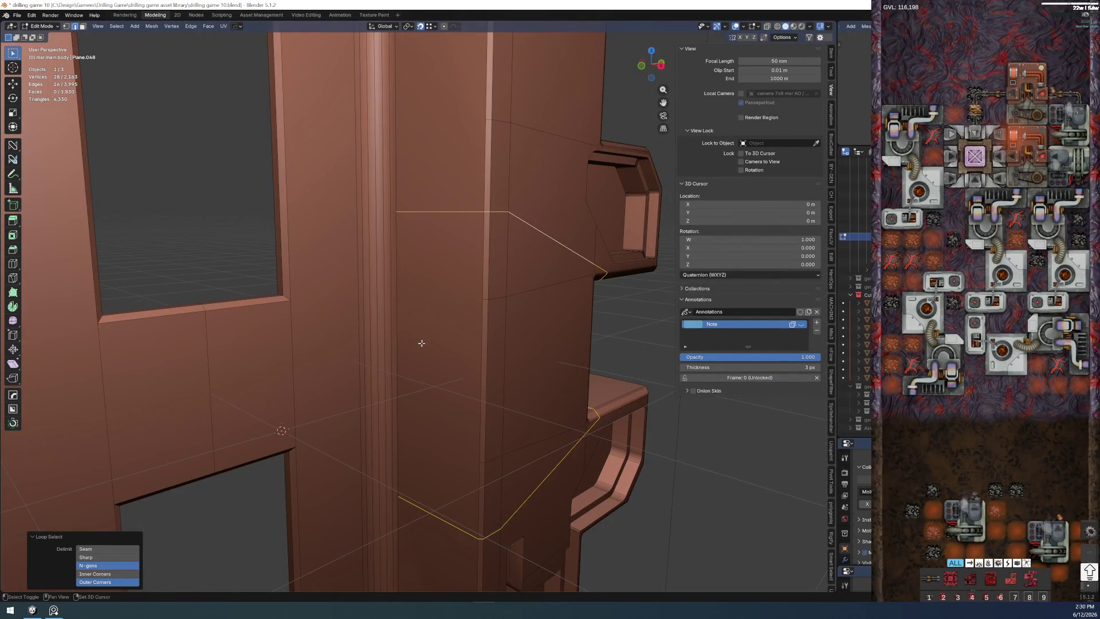
scroll(491, 306, "down", 3)
scroll(442, 312, "up", 1)
scroll(381, 282, "down", 1)
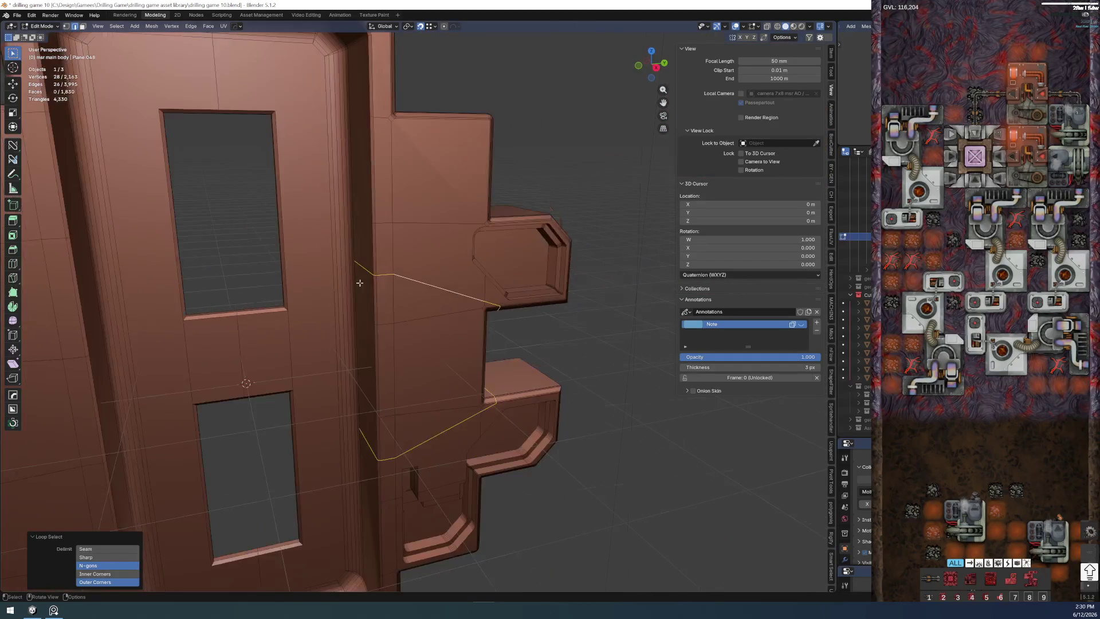
- Check the loop under Material Preview, then dissolve the two diagonal edge loops
left_click_drag(366, 299, 343, 272)
scroll(334, 275, "up", 1)
scroll(330, 268, "up", 3)
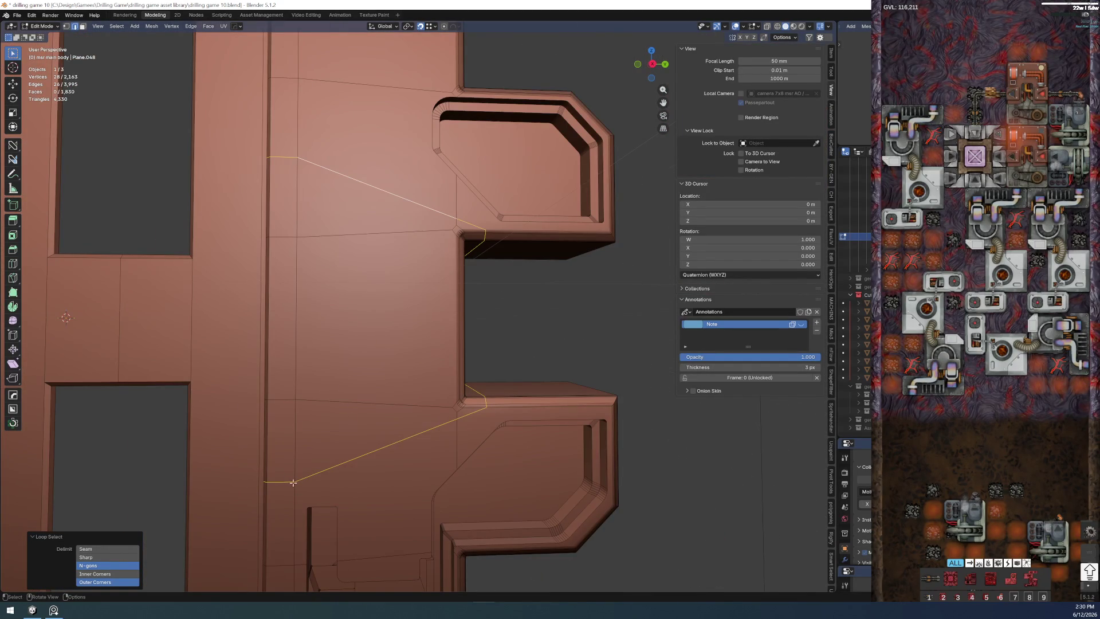
key("z")
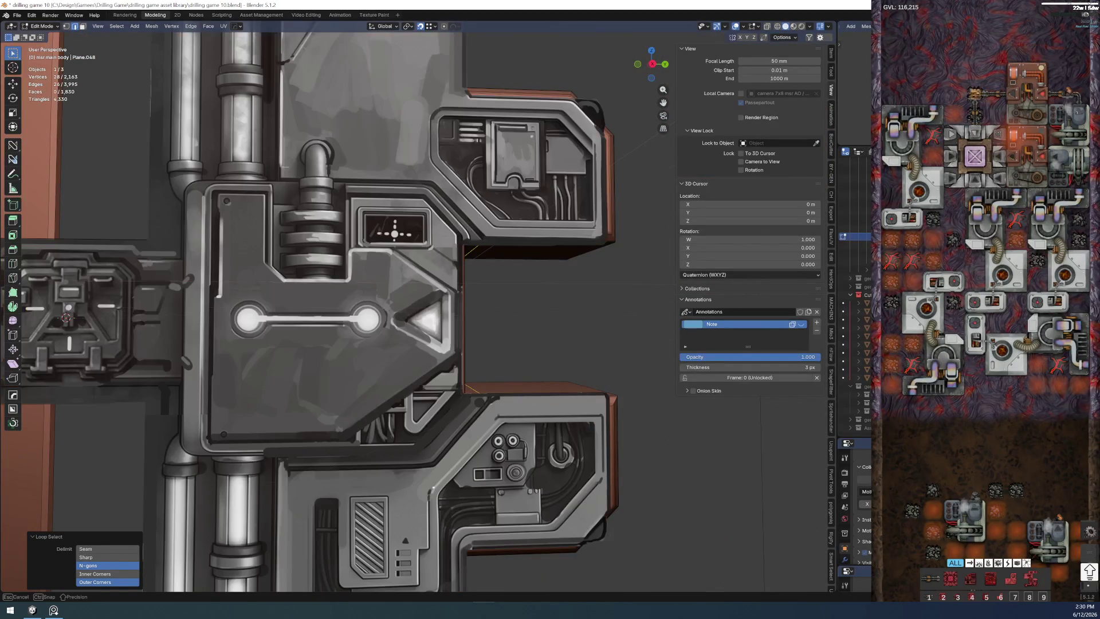
key("z")
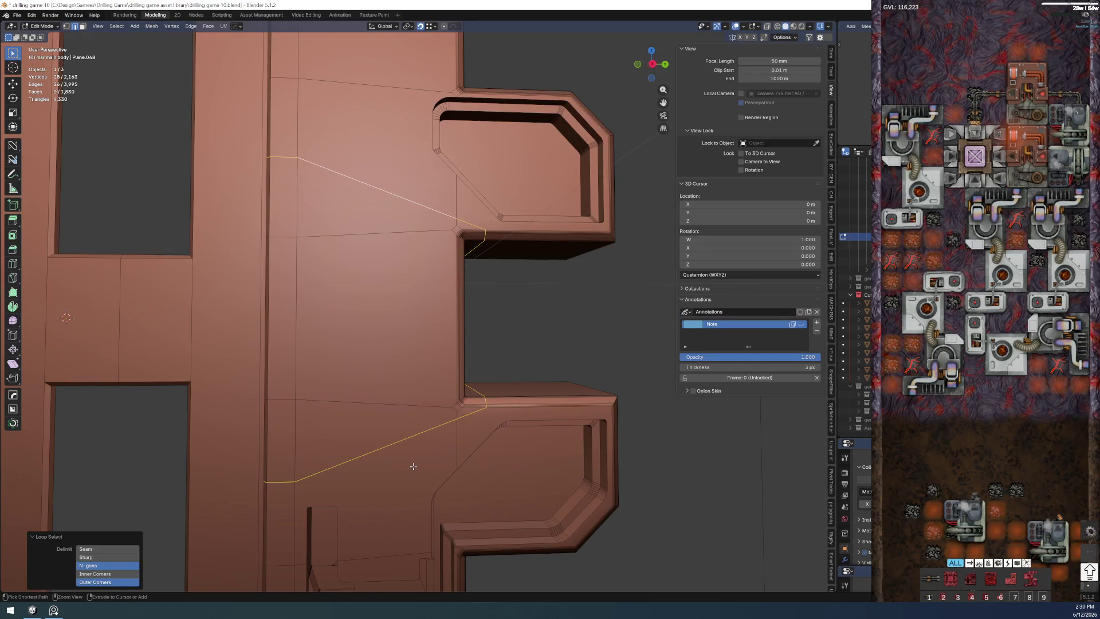
key("ctrl+z")
key("ctrl+z")
key("ctrl+z")
key("ctrl+z")
key("ctrl+z")
key("ctrl+z")
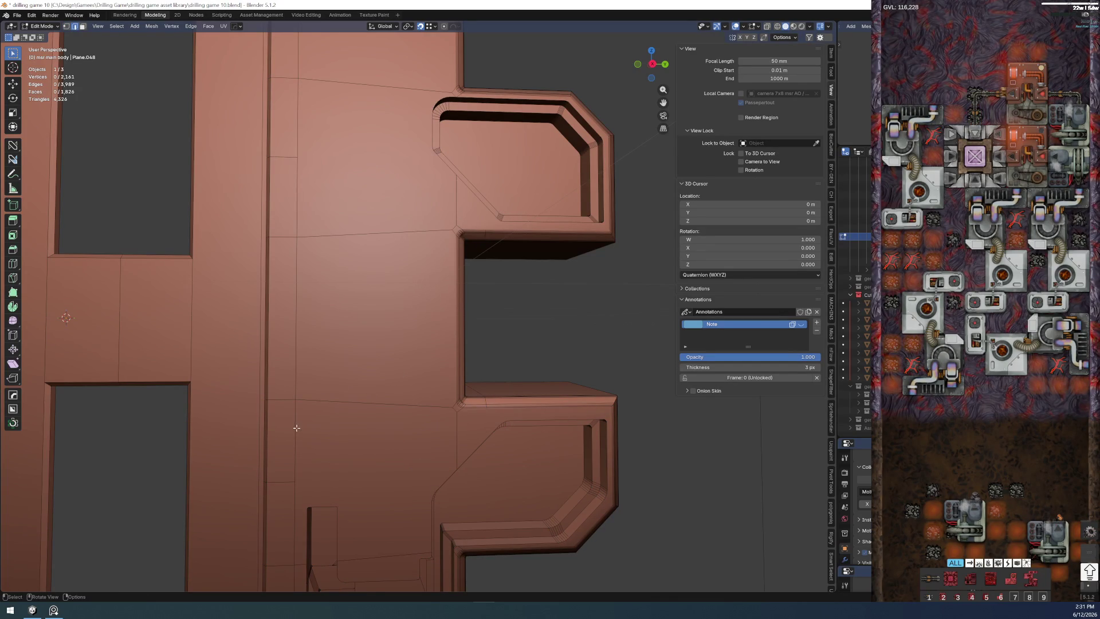
- Circle-select the patch of faces on the pillar between the two protrusions
left_click(295, 465)
scroll(294, 466, "down", 2)
scroll(327, 430, "down", 1)
scroll(353, 395, "up", 1)
scroll(373, 372, "up", 1)
scroll(388, 376, "up", 1)
key("alt+a")
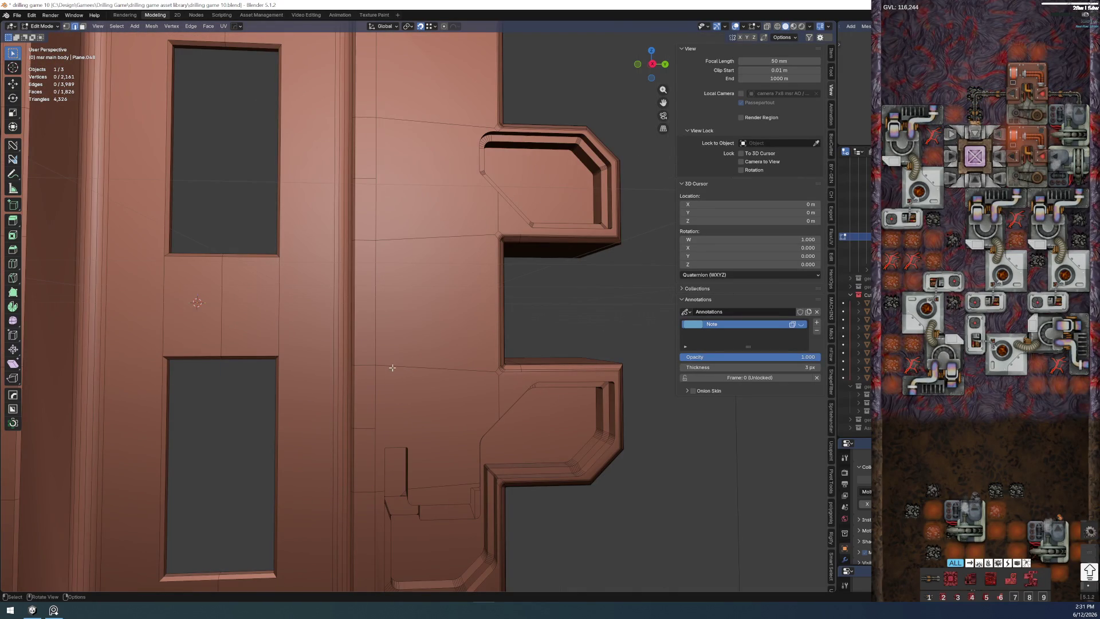
key("l")
key("c")
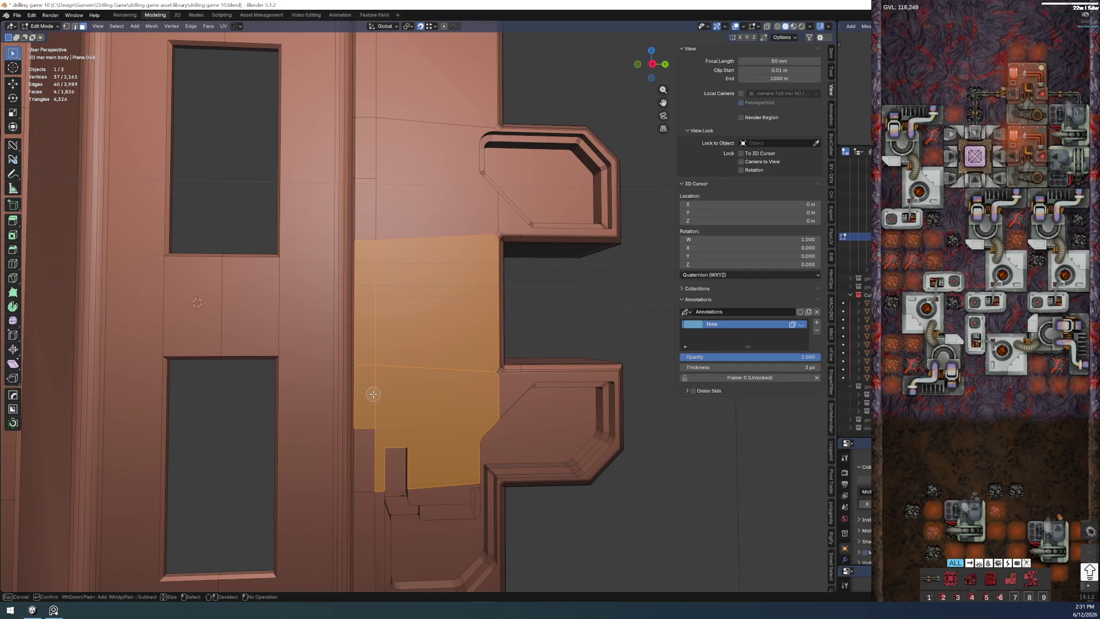
left_click_drag(371, 419, 373, 430)
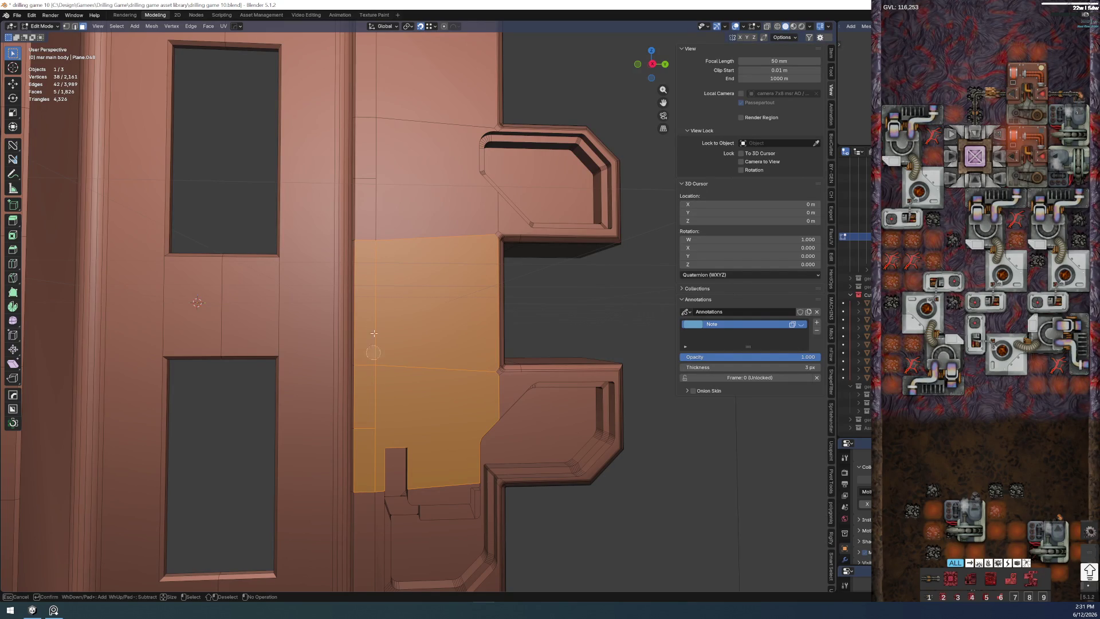
left_click_drag(375, 237, 368, 130)
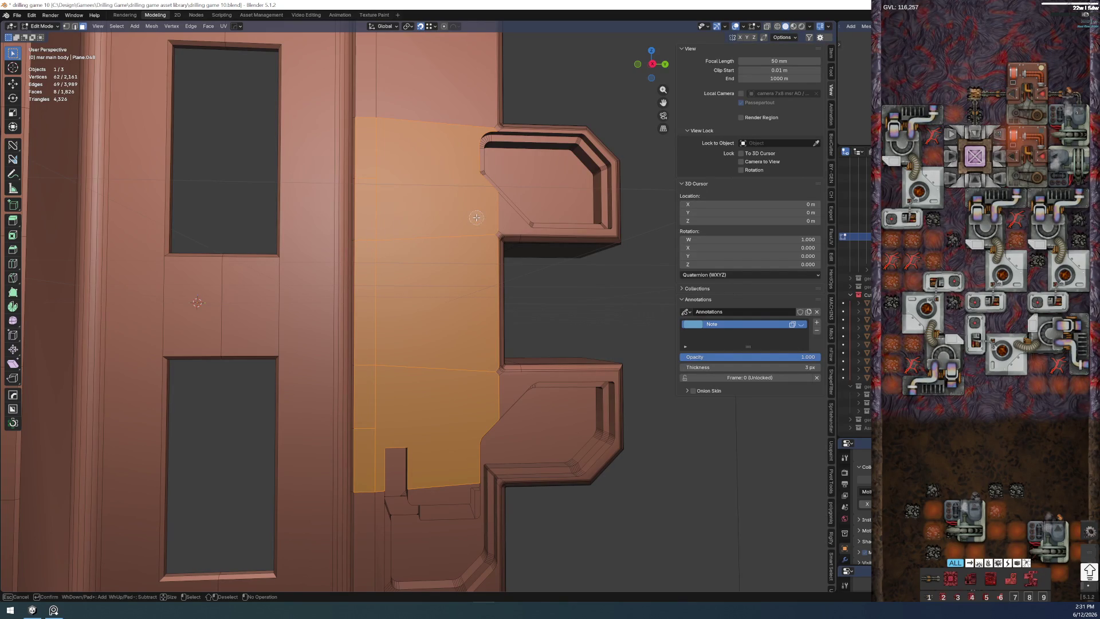
key("Escape")
scroll(413, 276, "up", 2)
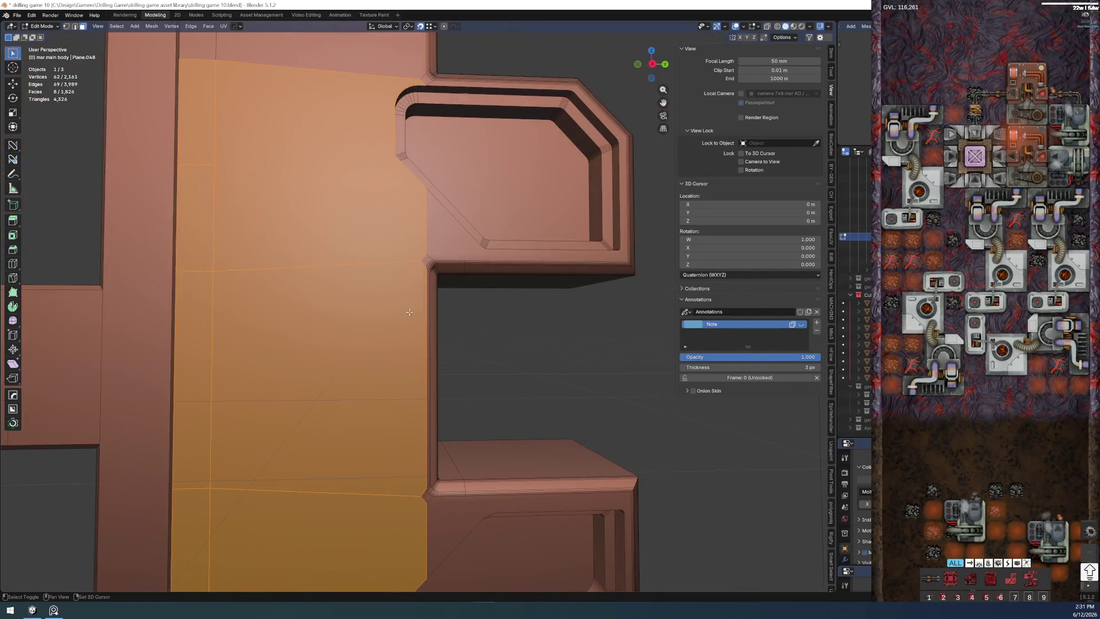
- Dissolve the selected faces into a single clean face
key("ctrl+x")
key("alt+a")
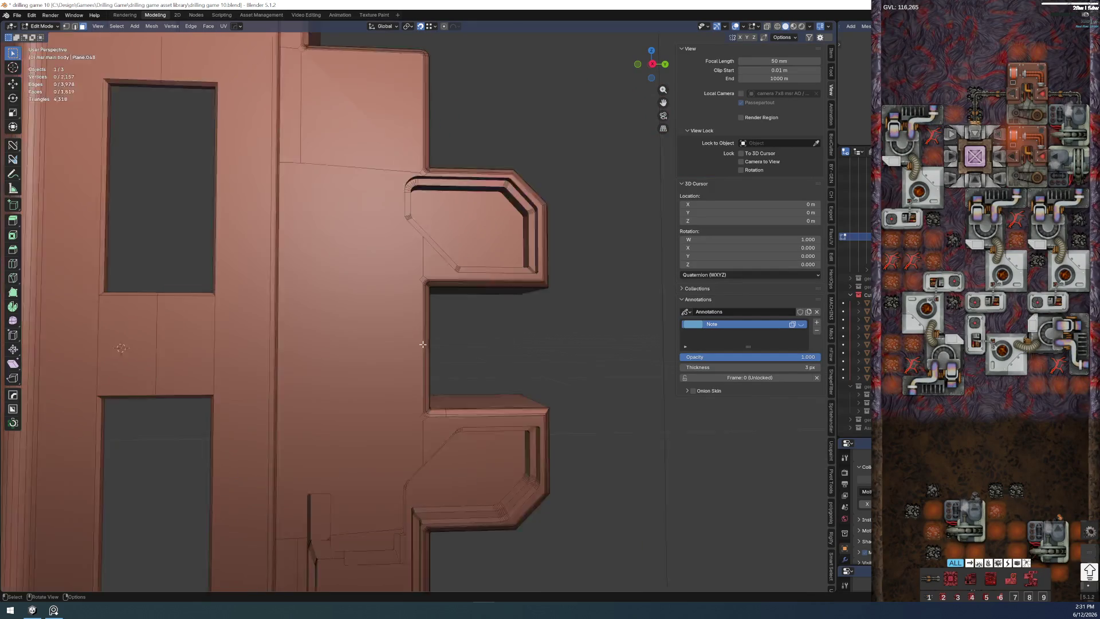
scroll(433, 333, "up", 4)
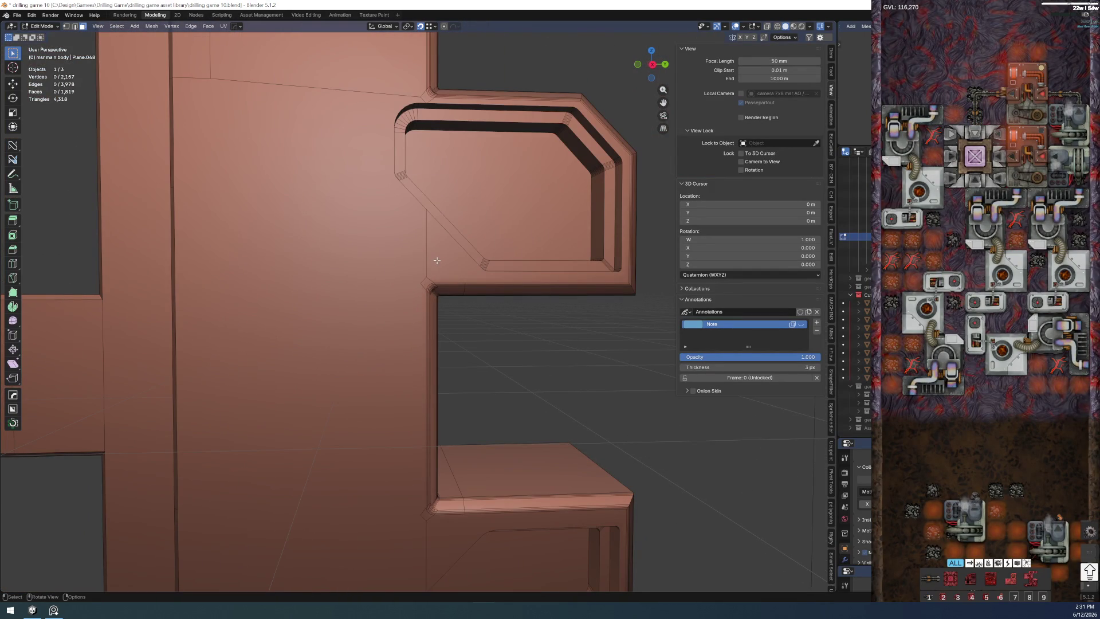
- In vertex mode, attempt to join pillar vertices to a corner vertex, clearing after the invalid-order error
key("1")
left_click(435, 213)
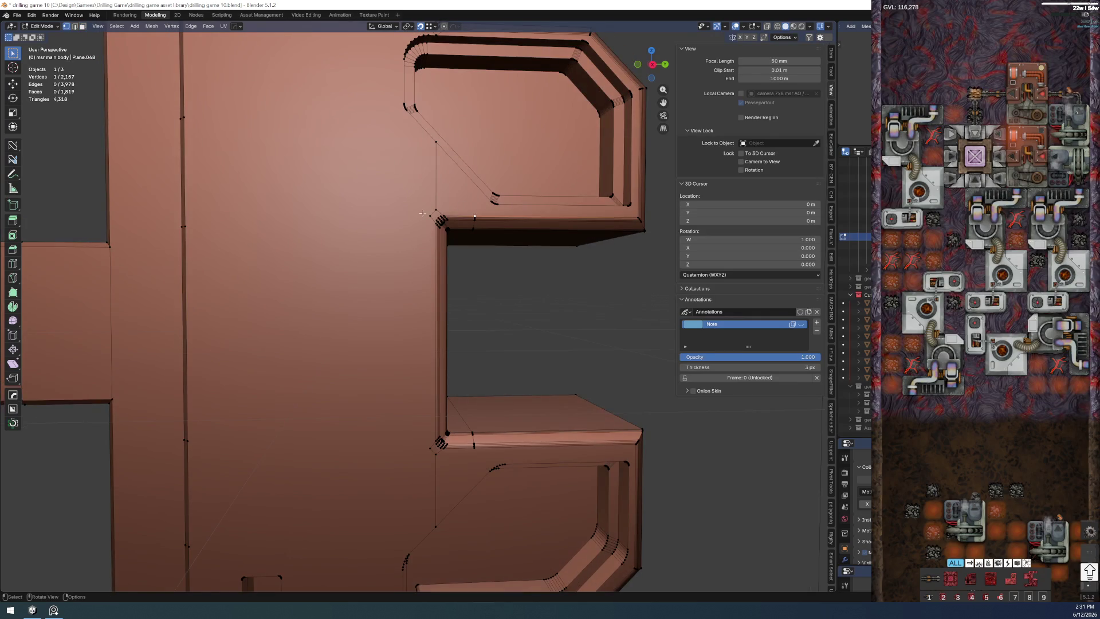
scroll(436, 213, "down", 3)
scroll(366, 250, "up", 4)
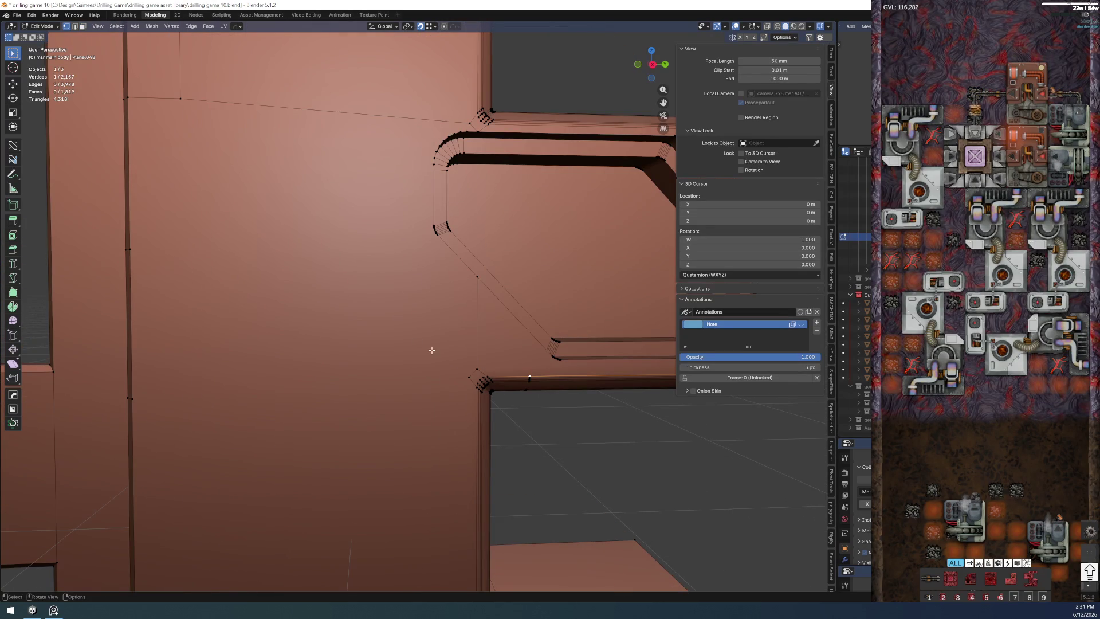
left_click(130, 252, "alt")
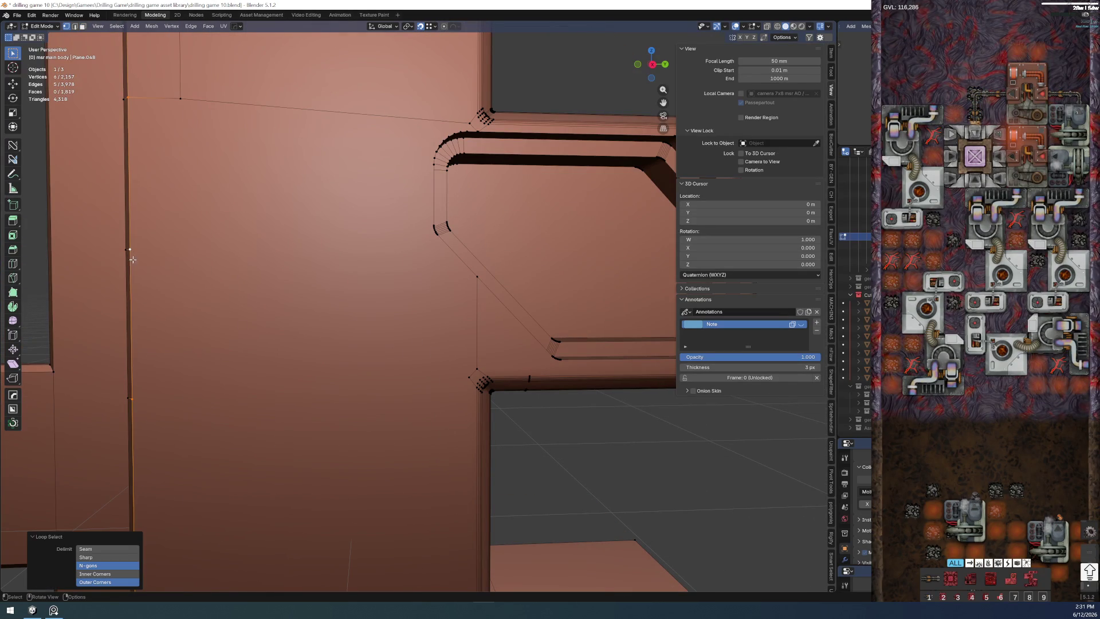
left_click(528, 361, "shift")
key("j")
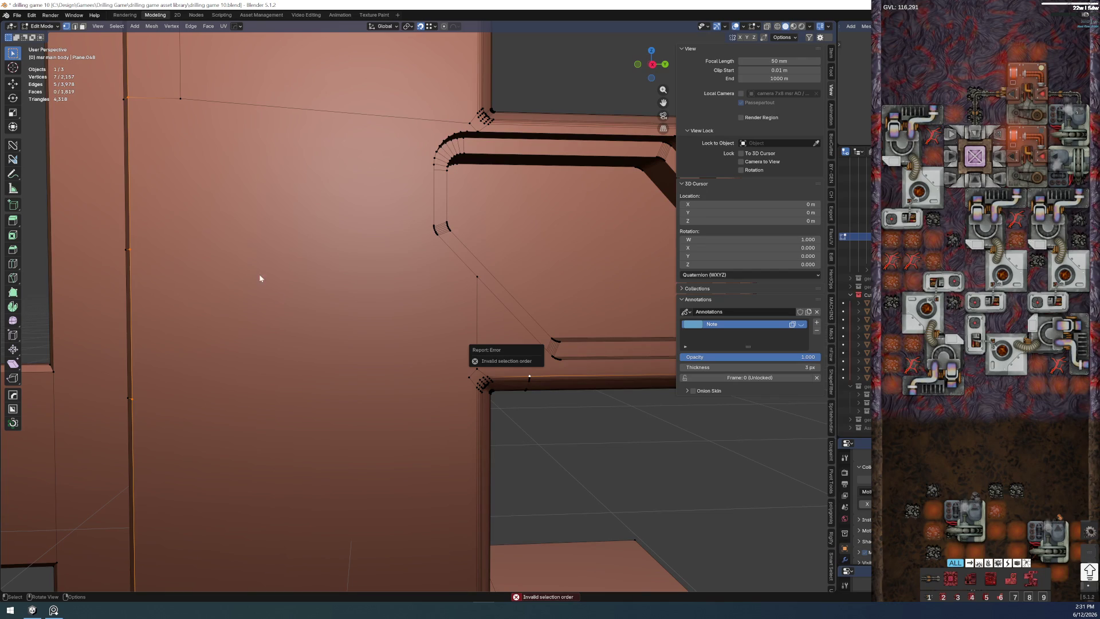
key("alt+a")
- Connect vertex pairs from the pillar face to the upper protrusion's corner with new edges
left_click(524, 368)
left_click(144, 249, "shift")
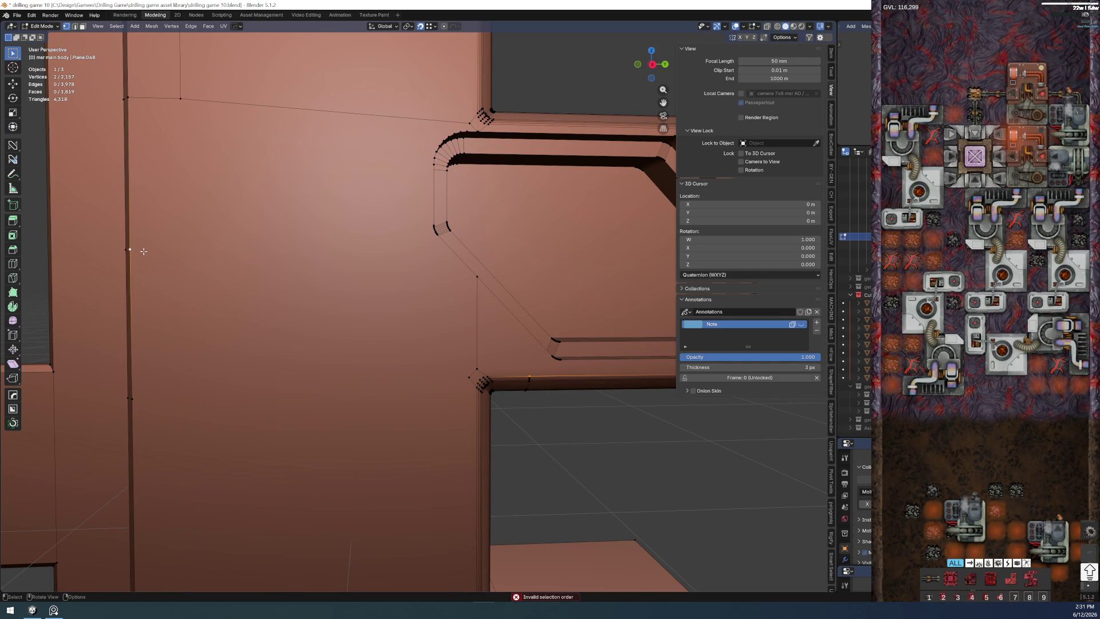
left_click_drag(459, 455, 513, 243)
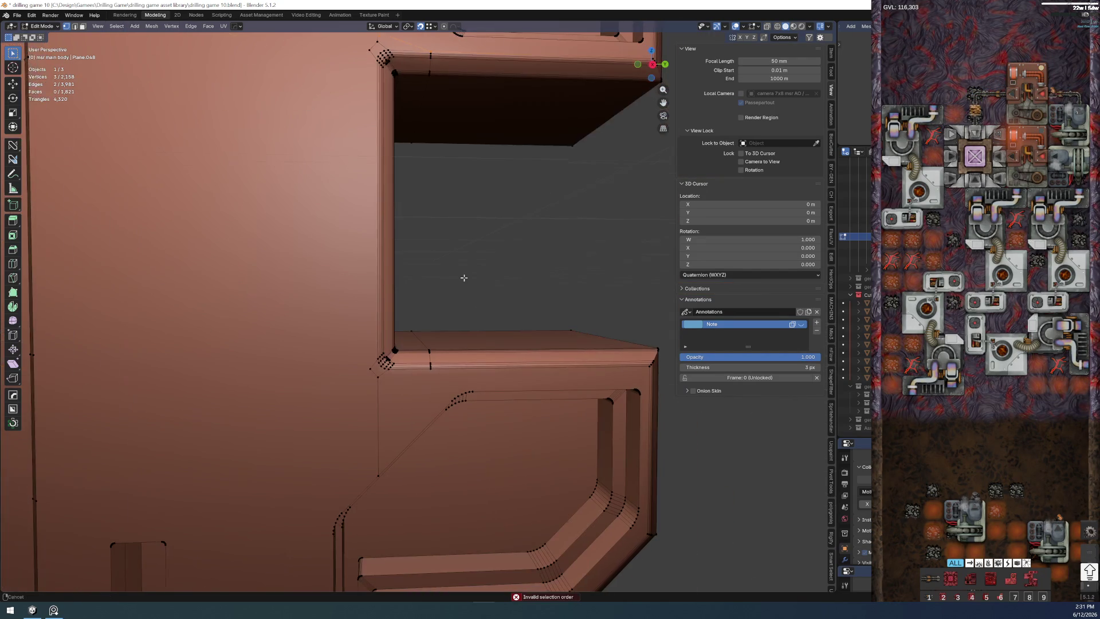
left_click(567, 254)
left_click(181, 372, "shift")
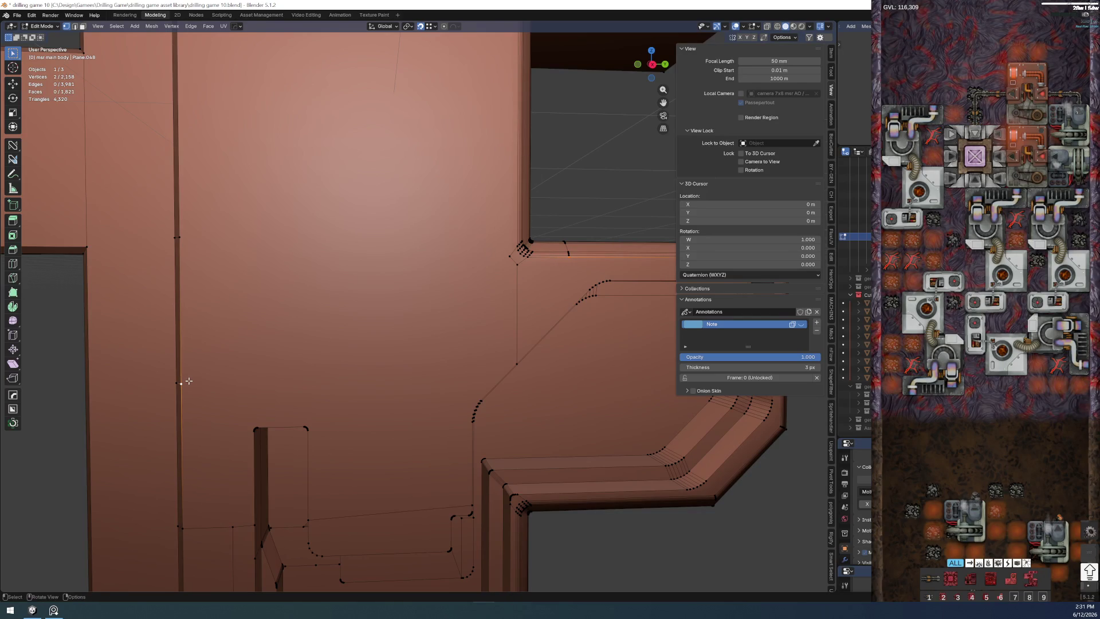
scroll(581, 189, "down", 5)
scroll(475, 348, "up", 5)
left_click(476, 348)
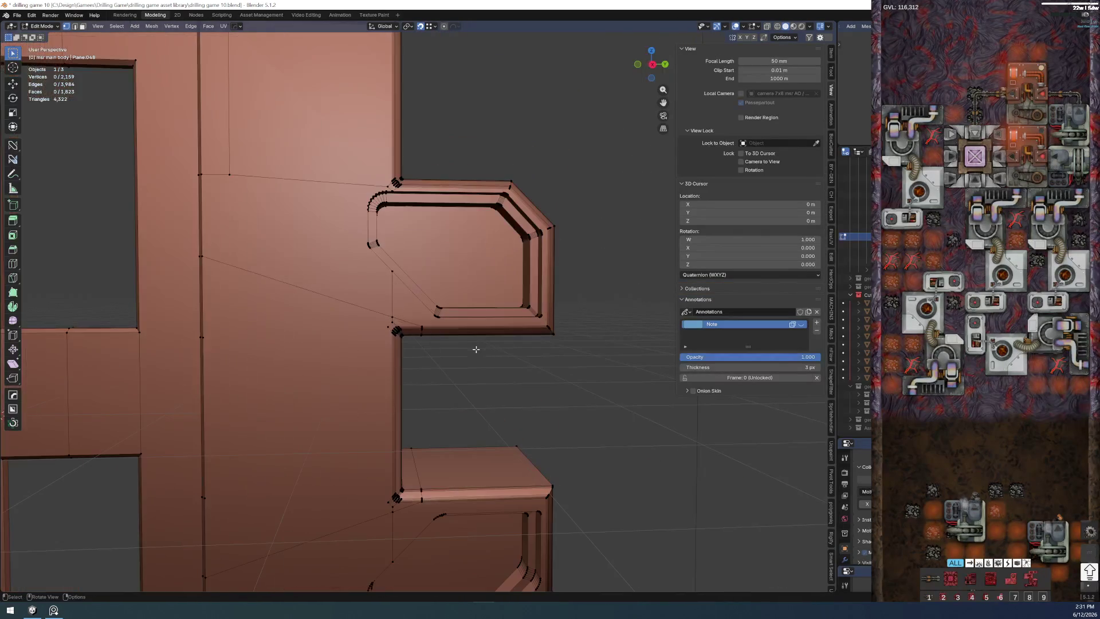
scroll(465, 326, "up", 3)
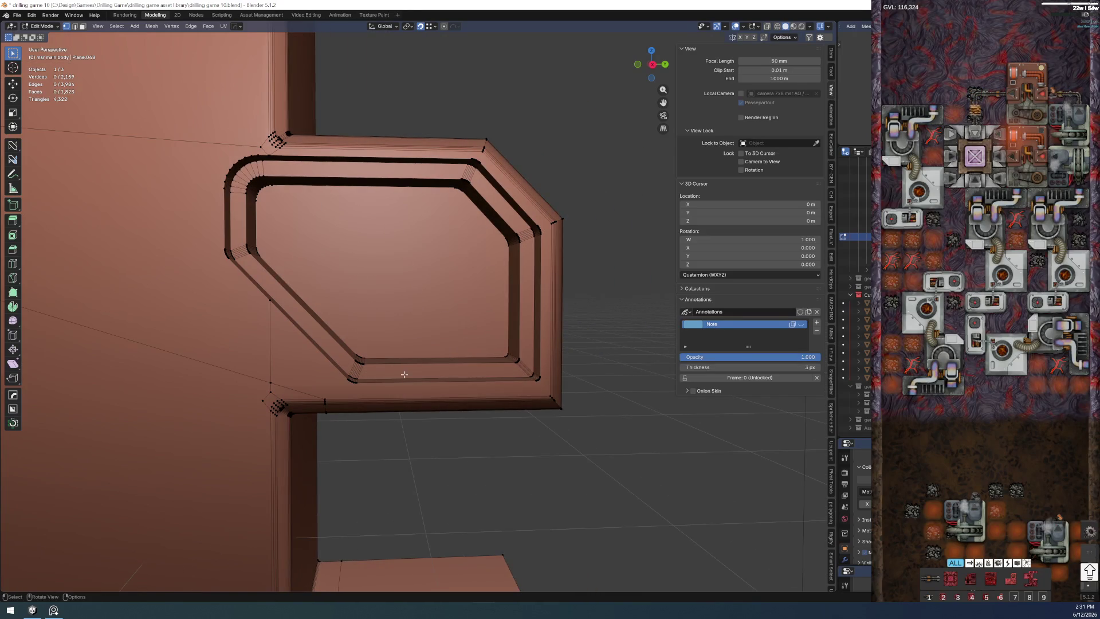
scroll(359, 270, "up", 4)
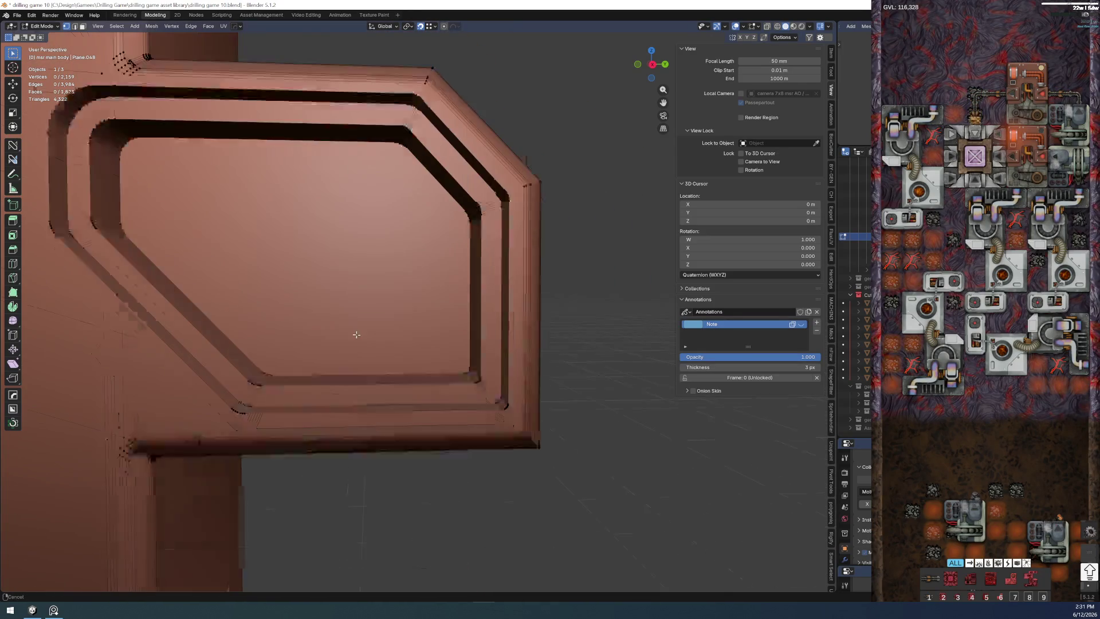
mouse_move(359, 269)
left_mouse_down()
mouse_move(386, 444)
mouse_move(393, 319)
left_mouse_up()
- Add a centred loop cut on the panel edge and flatten the crooked corner loop to 0 on Y
key("ctrl+r")
left_click(368, 254)
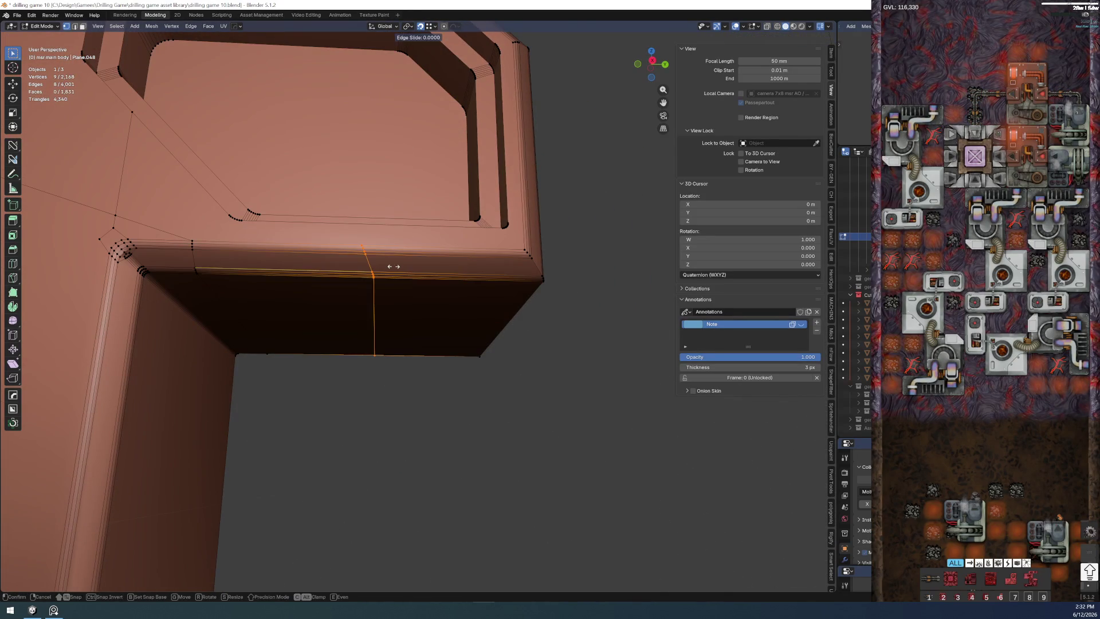
right_click(366, 250)
left_click_drag(366, 249, 389, 419)
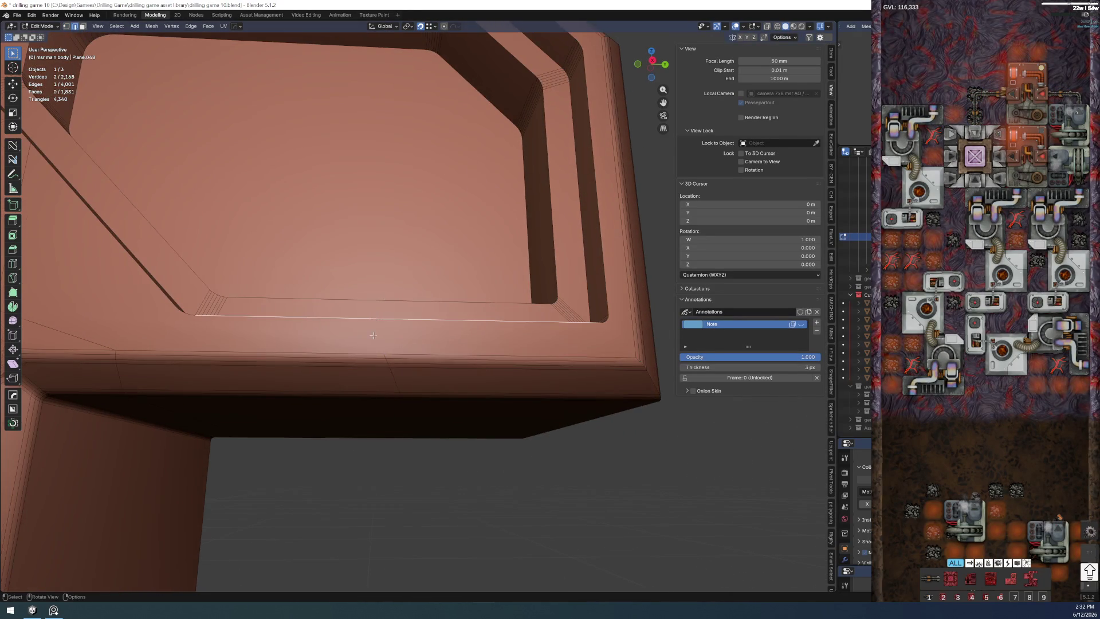
scroll(389, 418, "up", 3)
key("ctrl+e")
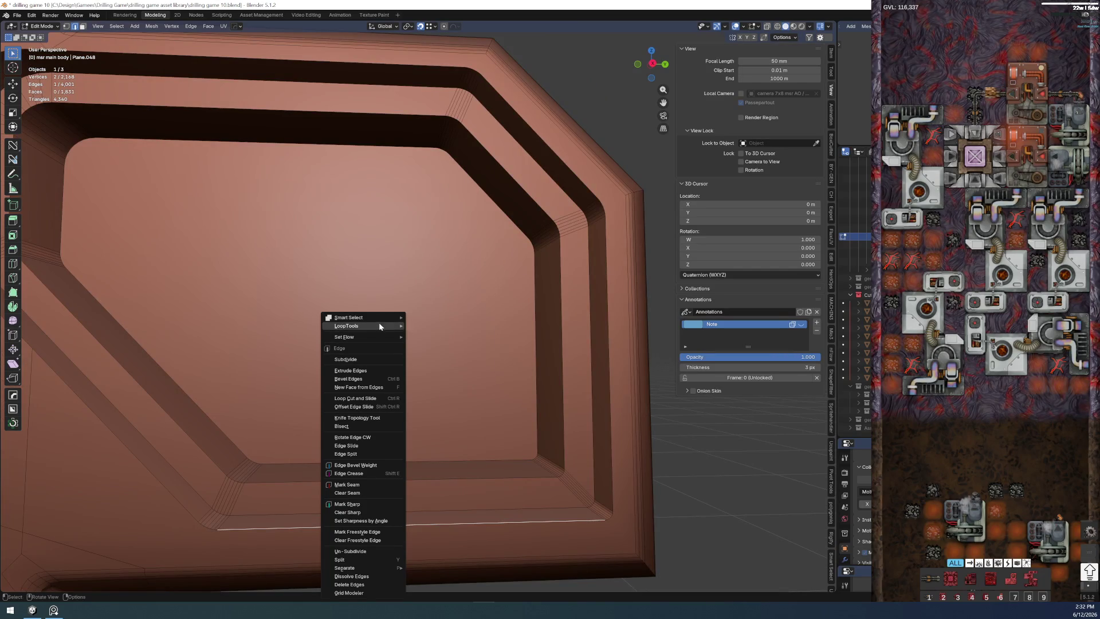
left_click(388, 560, "alt+shift")
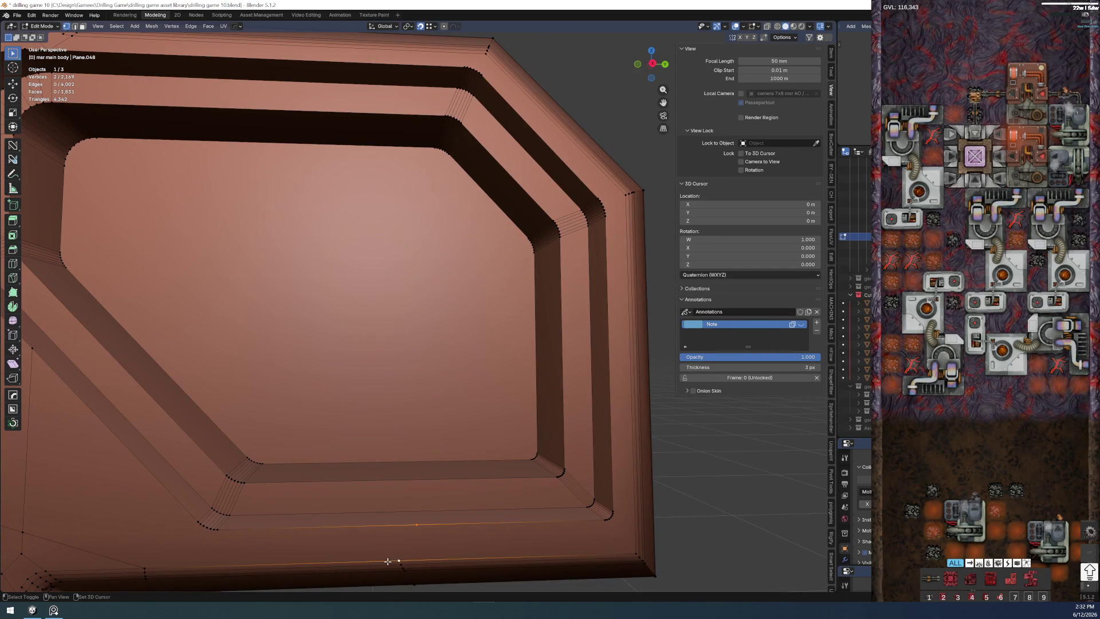
left_click(406, 536, "alt")
scroll(388, 452, "down", 3)
key("s")
key("y")
key("0")
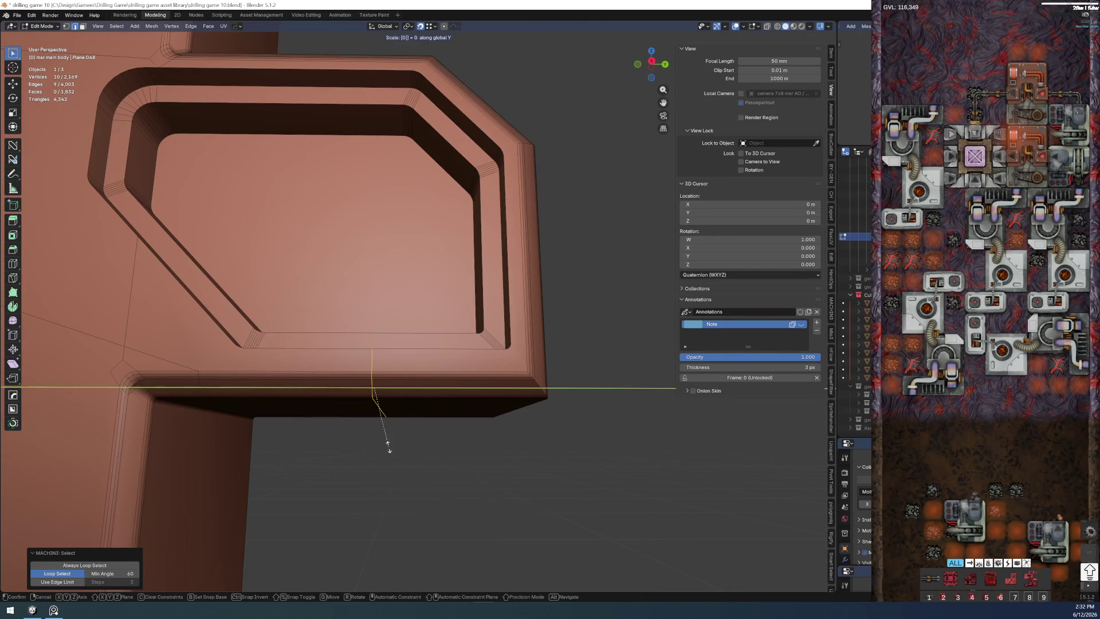
key("Return")
- Inspect the corner faces, then add a centred loop cut and further cut points across the ledge
left_click(266, 468)
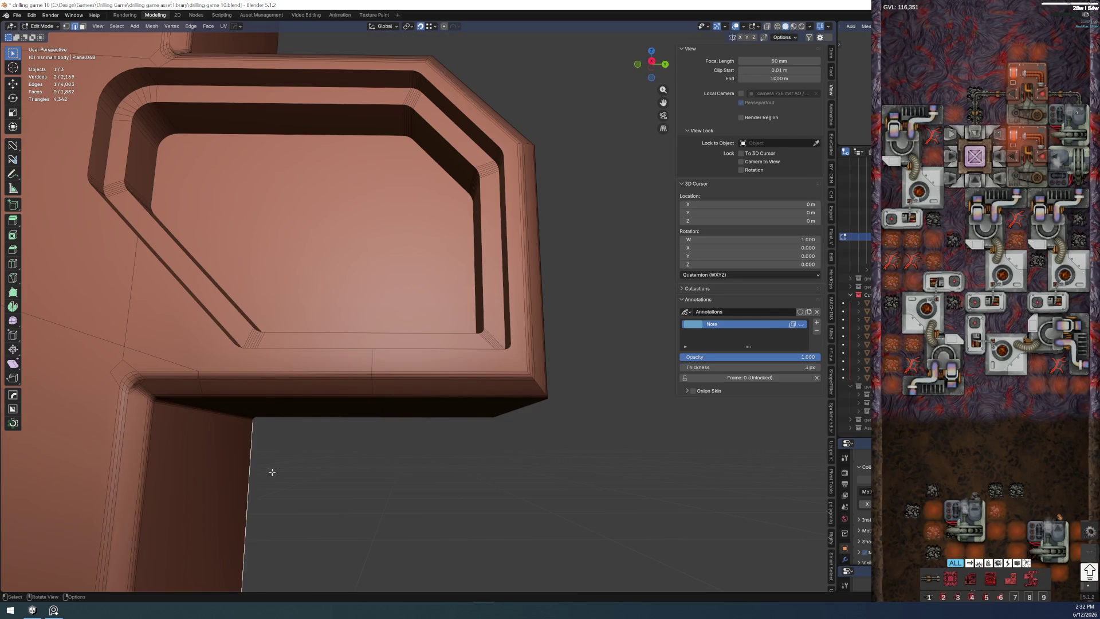
scroll(499, 528, "up", 5)
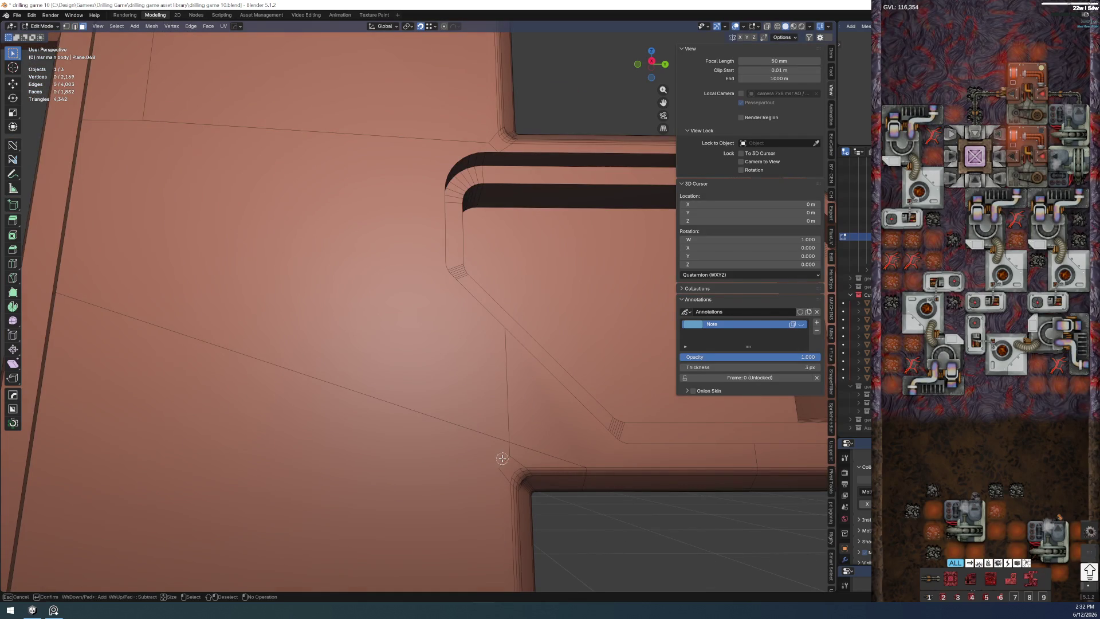
left_click(496, 464)
left_click(493, 406)
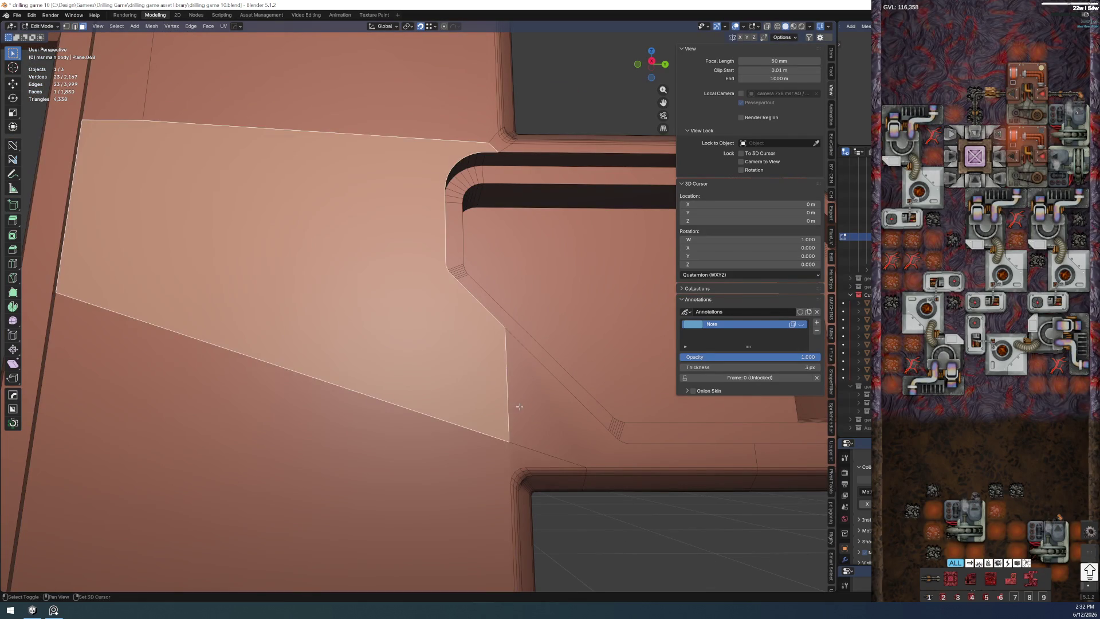
left_click(634, 501)
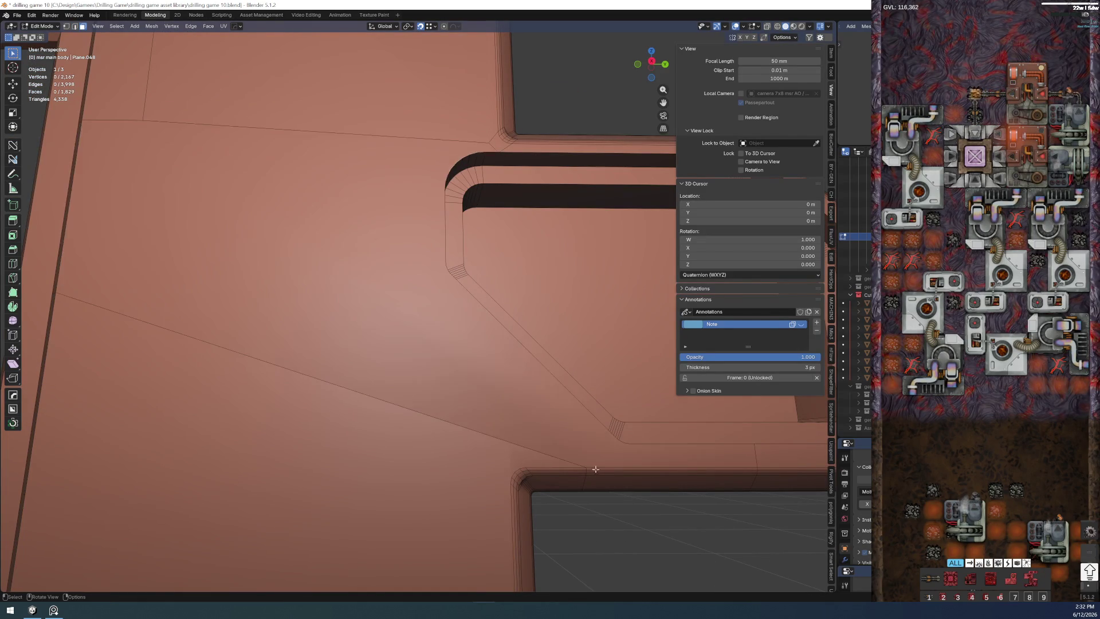
left_click_drag(471, 400, 379, 332)
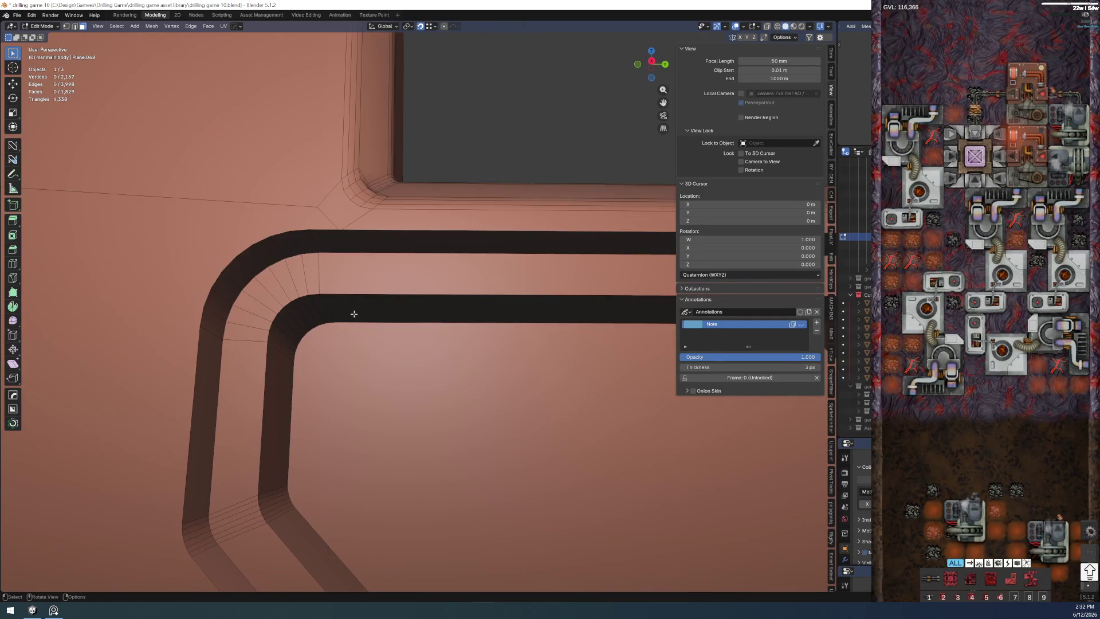
scroll(376, 241, "down", 5)
scroll(395, 276, "up", 4)
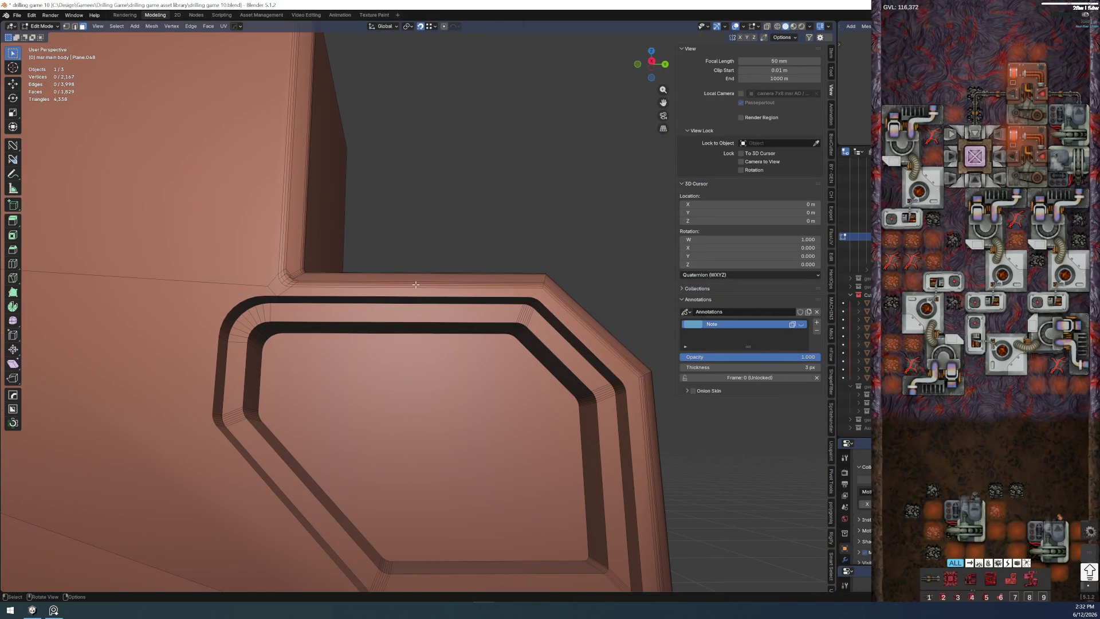
scroll(415, 283, "down", 3)
key("ctrl+r")
left_click(423, 421)
right_click(423, 428)
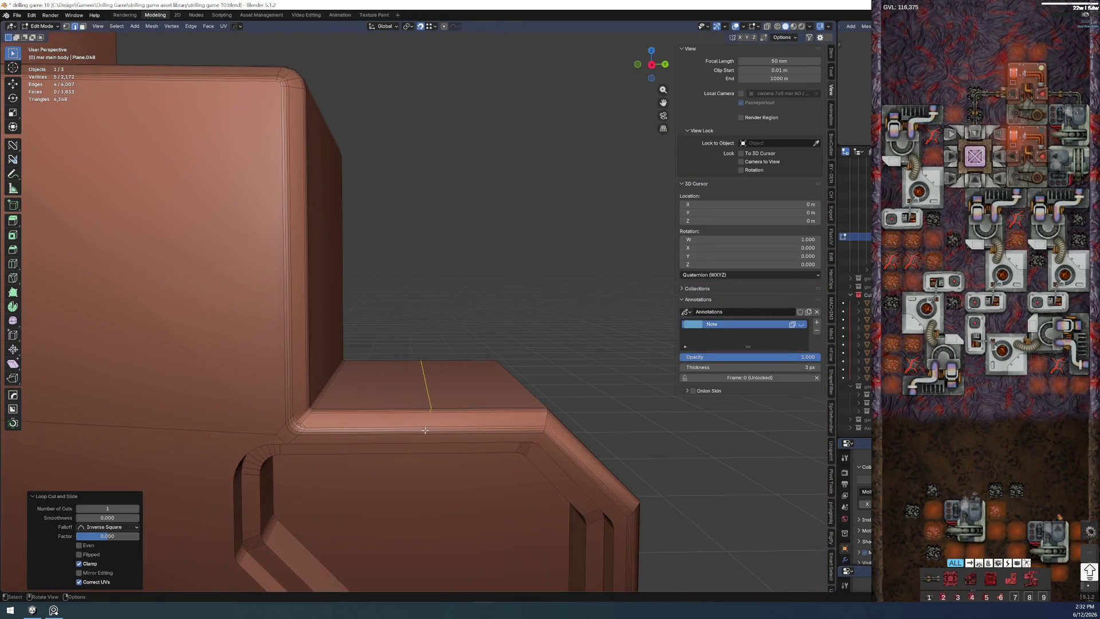
scroll(423, 427, "up", 4)
left_click(436, 334)
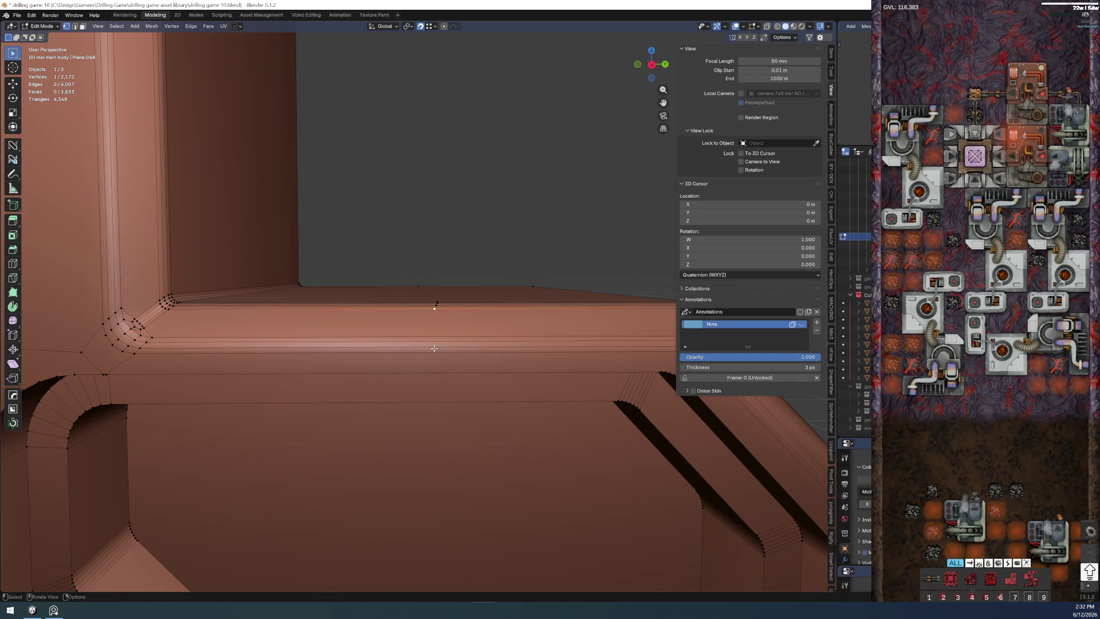
key("ctrl+r")
left_click(434, 344)
left_click(427, 307, "shift")
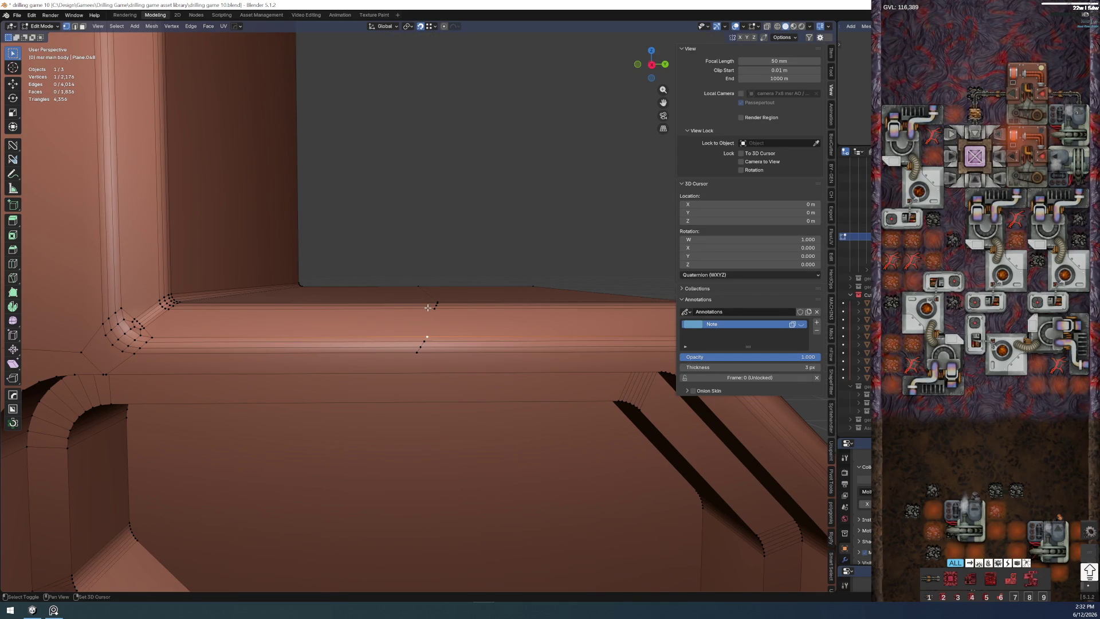
- Subdivide the ledge edge loop and straighten the curved ledge loop by scaling it to 0 on Y
left_click(421, 369, "alt")
right_click(422, 369)
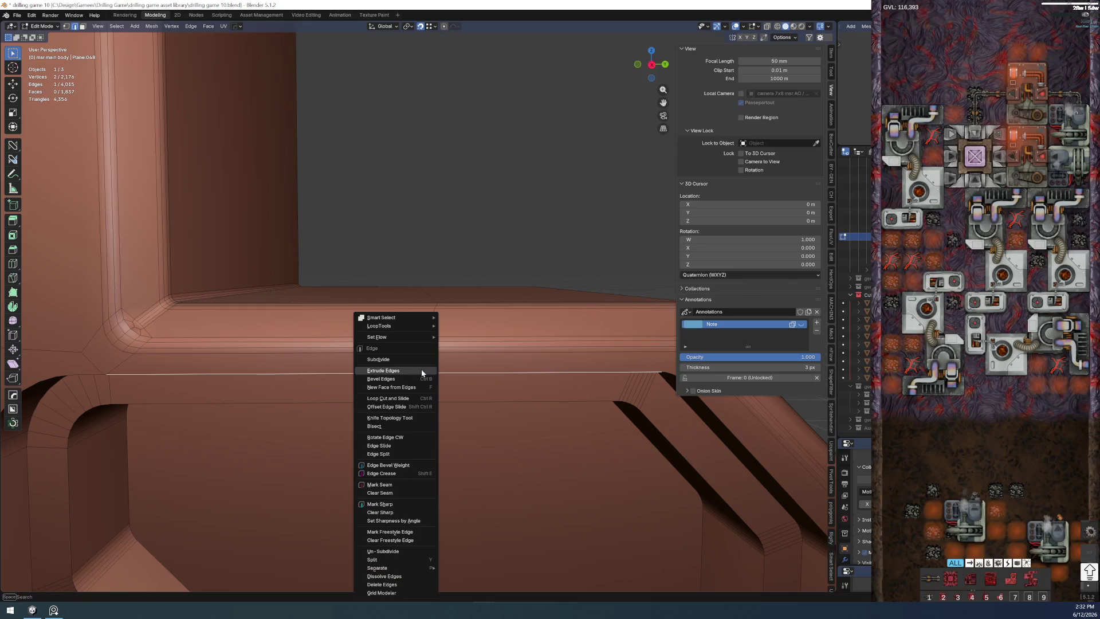
left_click(410, 358)
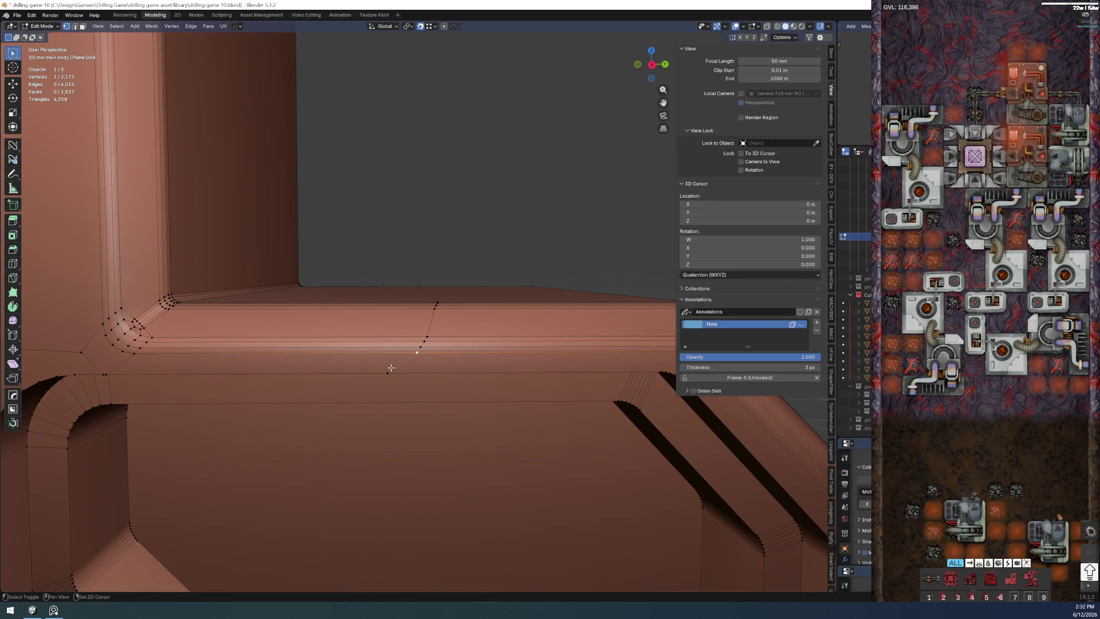
left_click(421, 368, "alt")
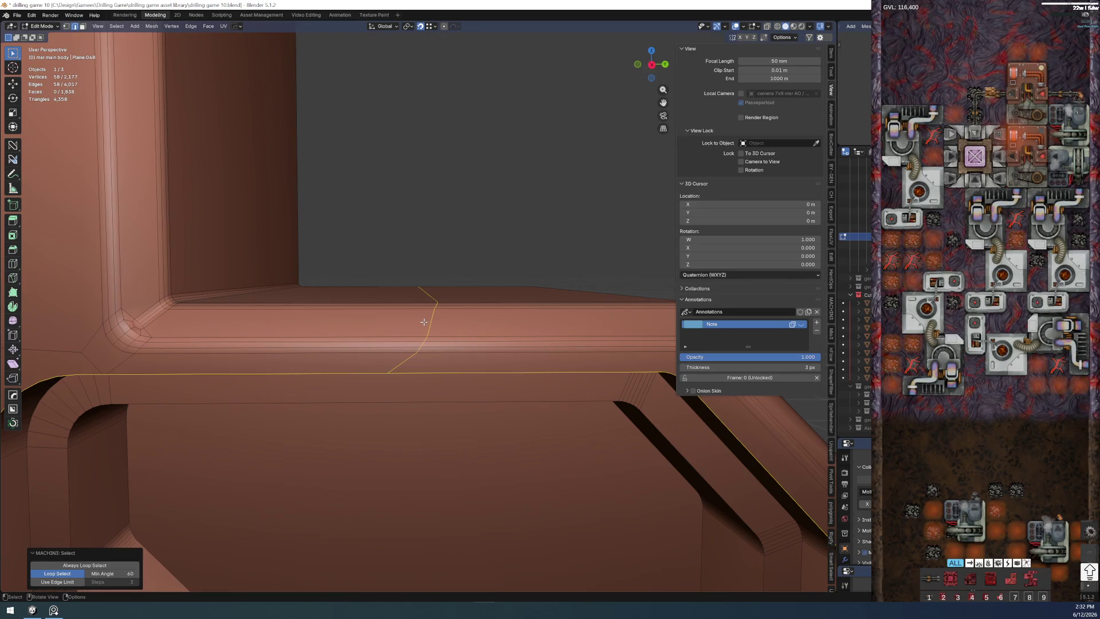
left_click(440, 307, "alt")
key("alt+a")
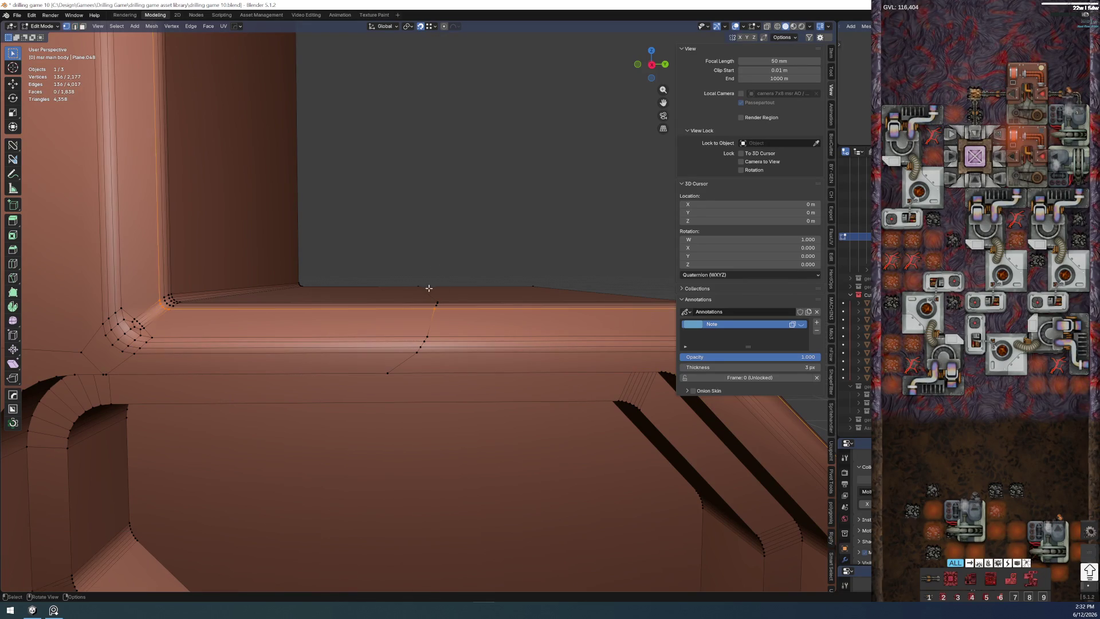
left_click(427, 293, "alt")
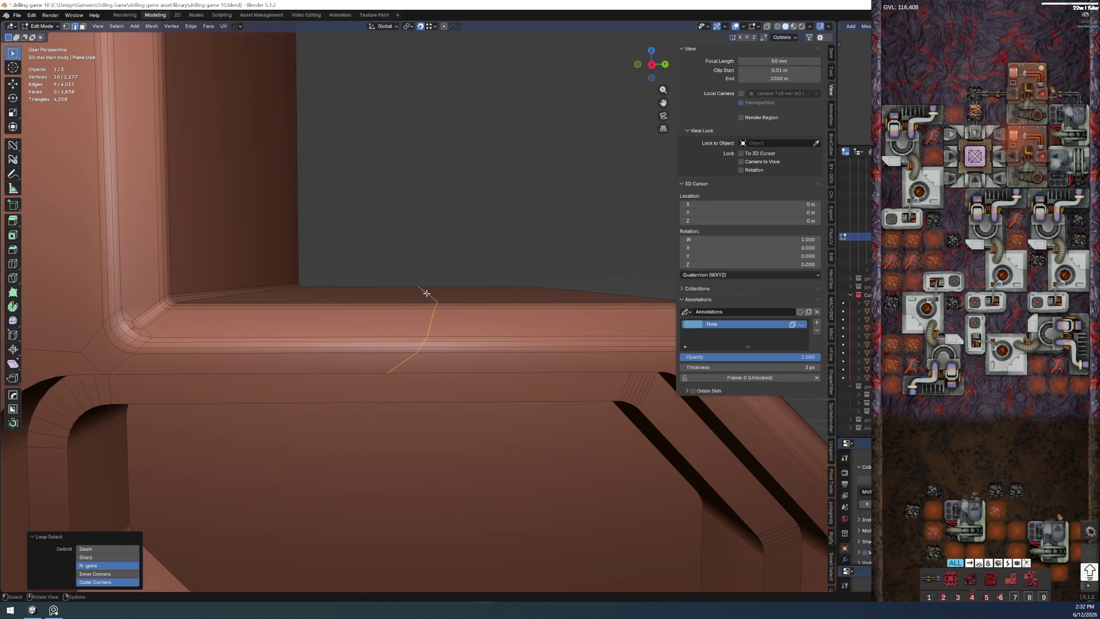
key("s")
key("y")
key("0")
key("Return")
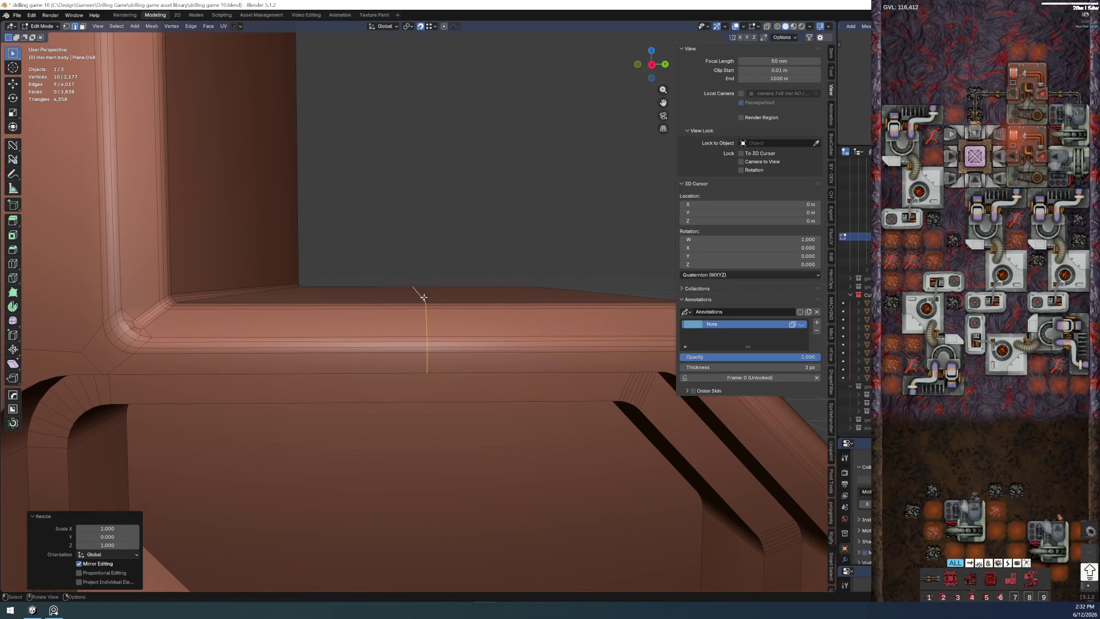
left_click_drag(424, 296, 408, 278)
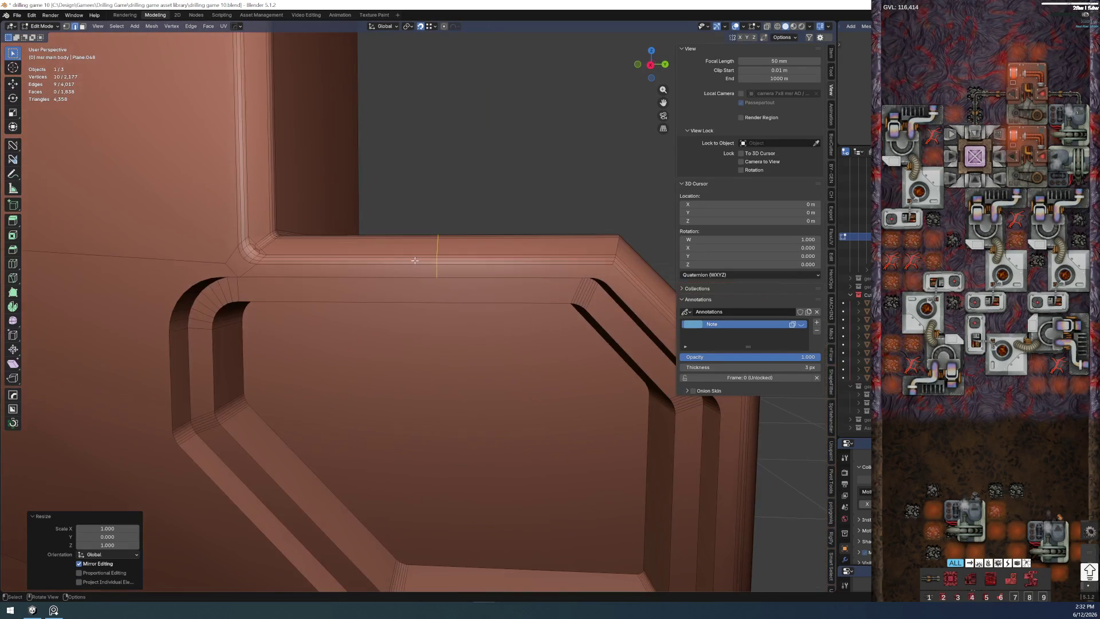
- Dissolve the stray vertex at the bevelled inset corner in vertex select mode
key("alt+a")
scroll(220, 269, "down", 5)
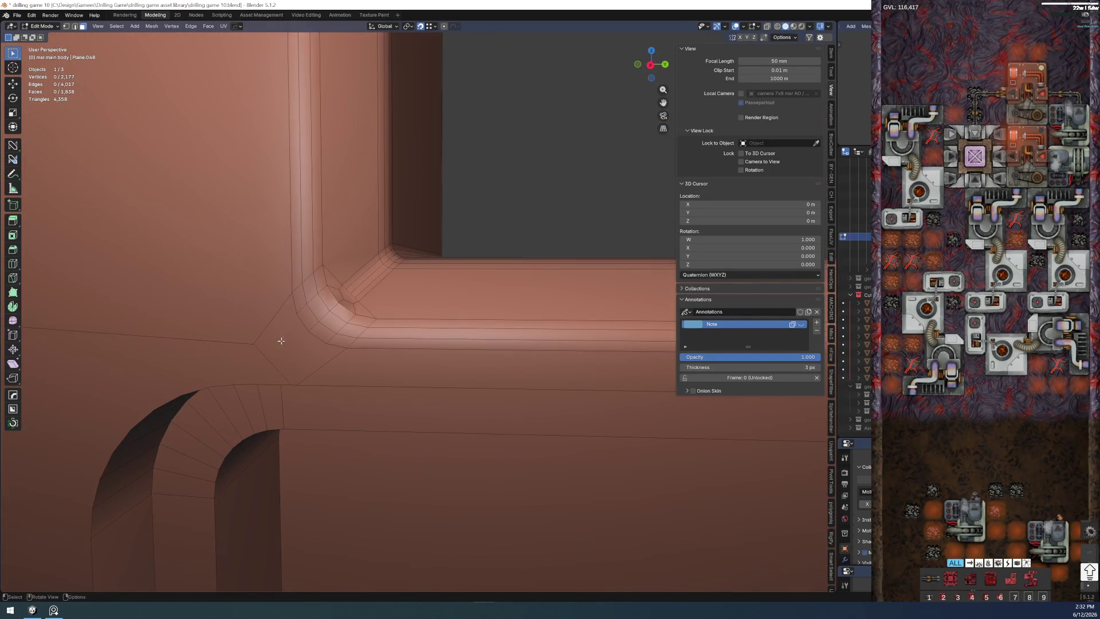
left_click(302, 361, "alt")
left_click(512, 198)
scroll(467, 238, "down", 4)
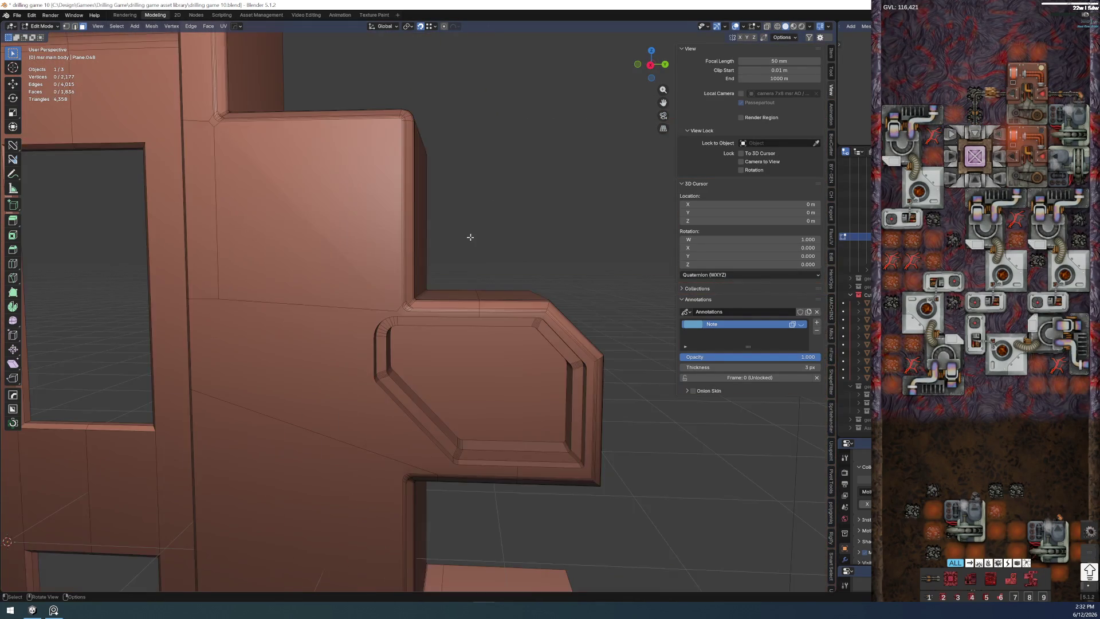
scroll(387, 322, "up", 4)
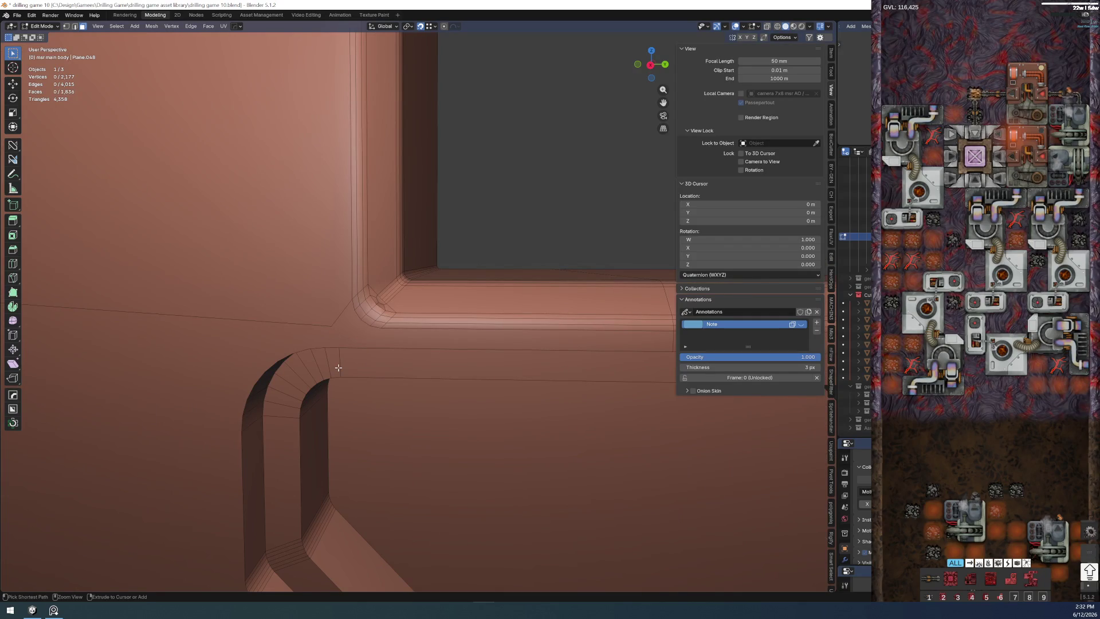
left_click(338, 336, "alt")
scroll(348, 353, "up", 4)
scroll(353, 367, "down", 3)
key("1")
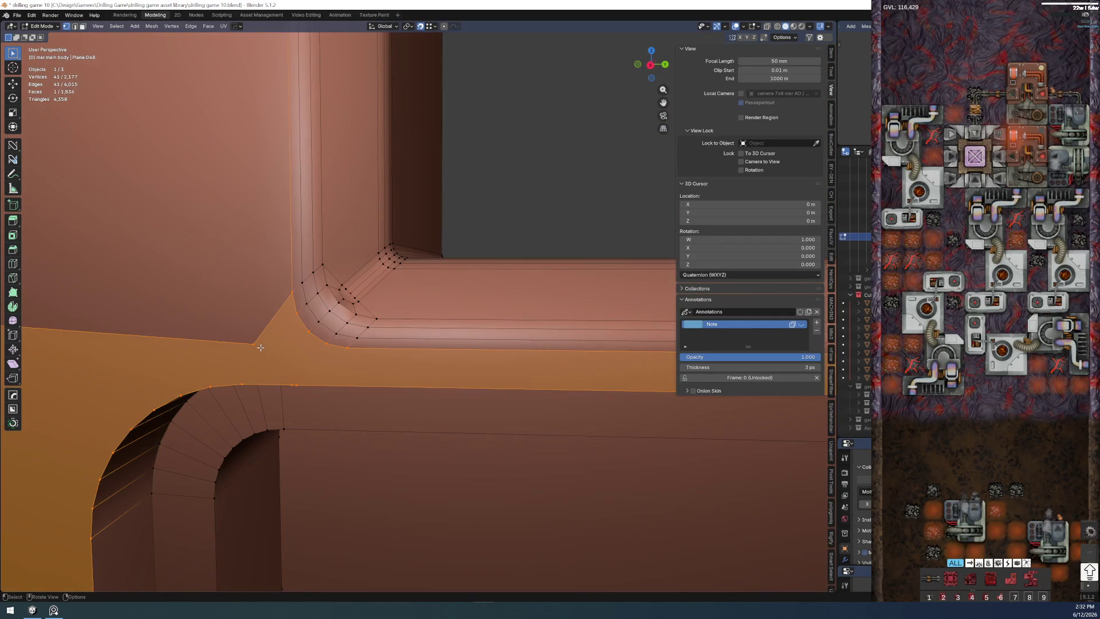
left_click(347, 347, "shift")
key("alt+a")
left_click_drag(334, 351, 466, 317)
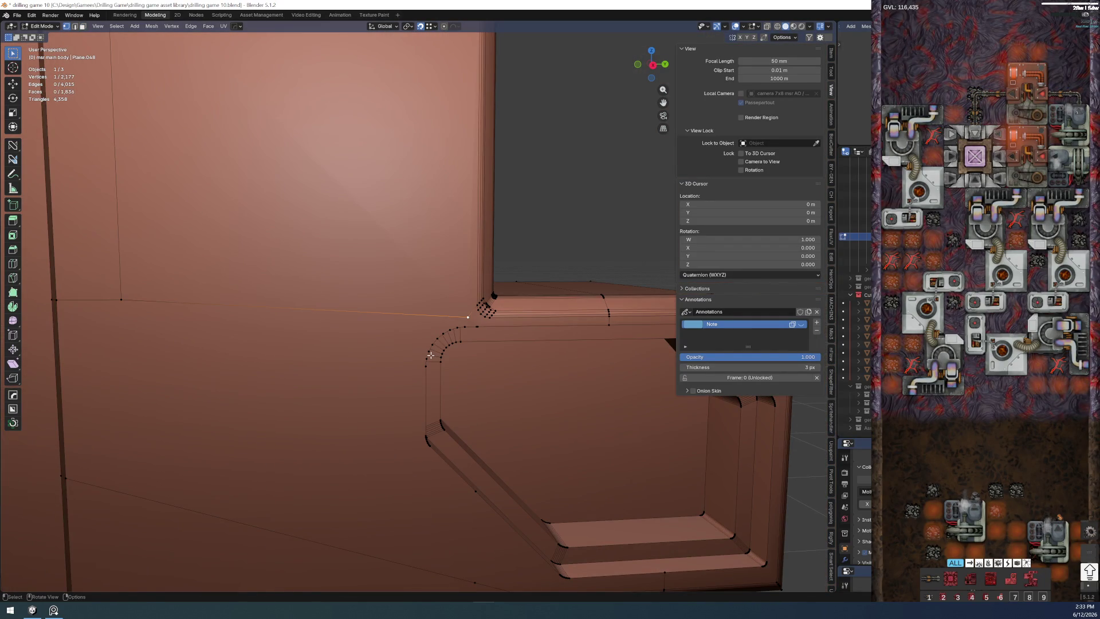
key("ctrl+x")
- Orbit around the corner and check the large panel face, leaving nothing selected
mouse_move(430, 354)
left_mouse_down()
mouse_move(386, 300)
mouse_move(390, 317)
left_mouse_up()
scroll(387, 299, "up", 3)
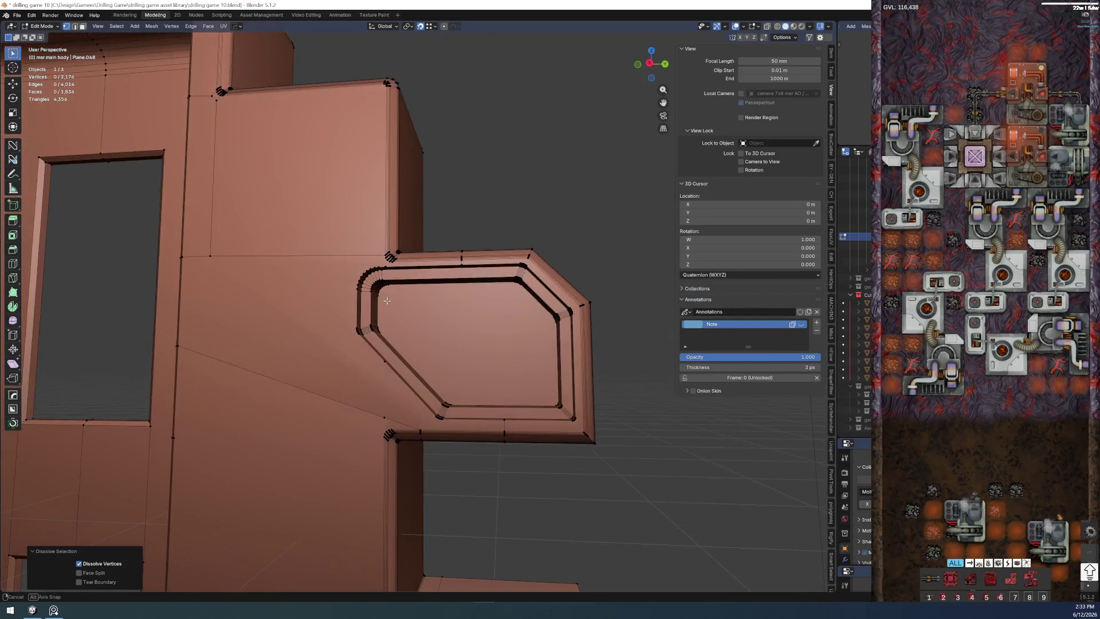
left_click_drag(245, 255, 582, 278)
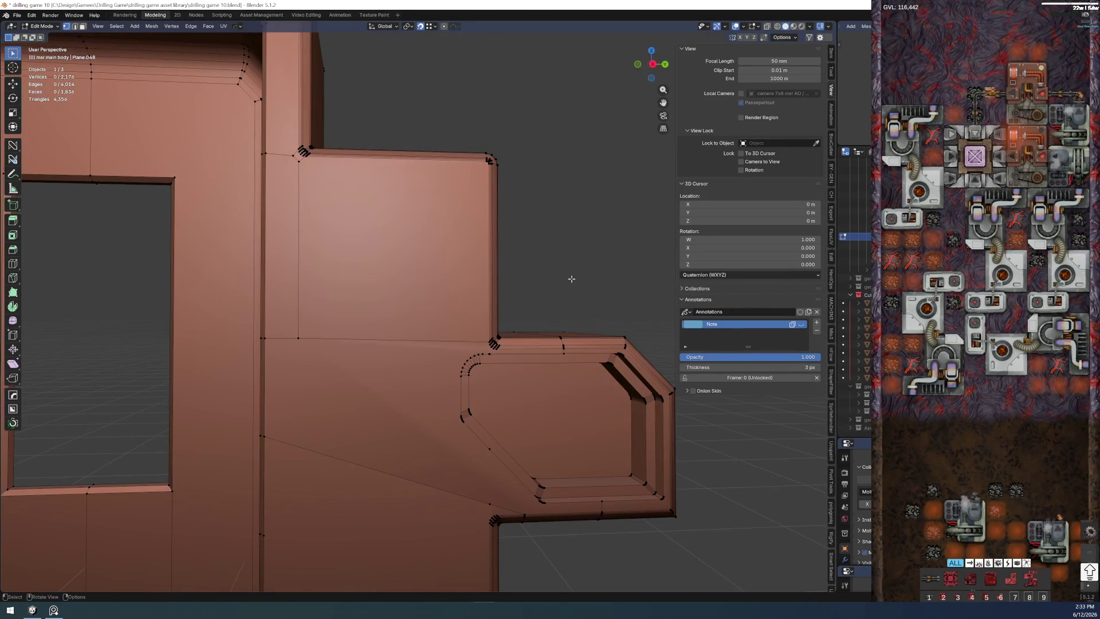
scroll(299, 301, "up", 2)
mouse_move(305, 332)
left_mouse_down()
mouse_move(341, 349)
mouse_move(397, 346)
mouse_move(381, 346)
left_mouse_up()
scroll(369, 339, "down", 1)
scroll(336, 237, "down", 4)
scroll(336, 234, "up", 2)
scroll(355, 318, "up", 1)
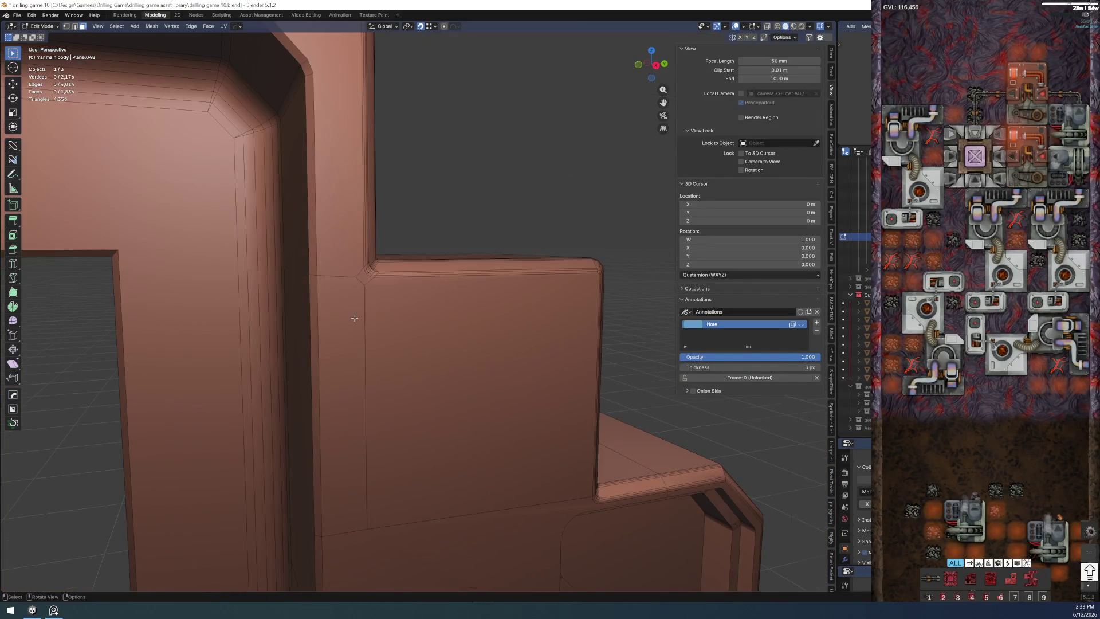
left_click(355, 284)
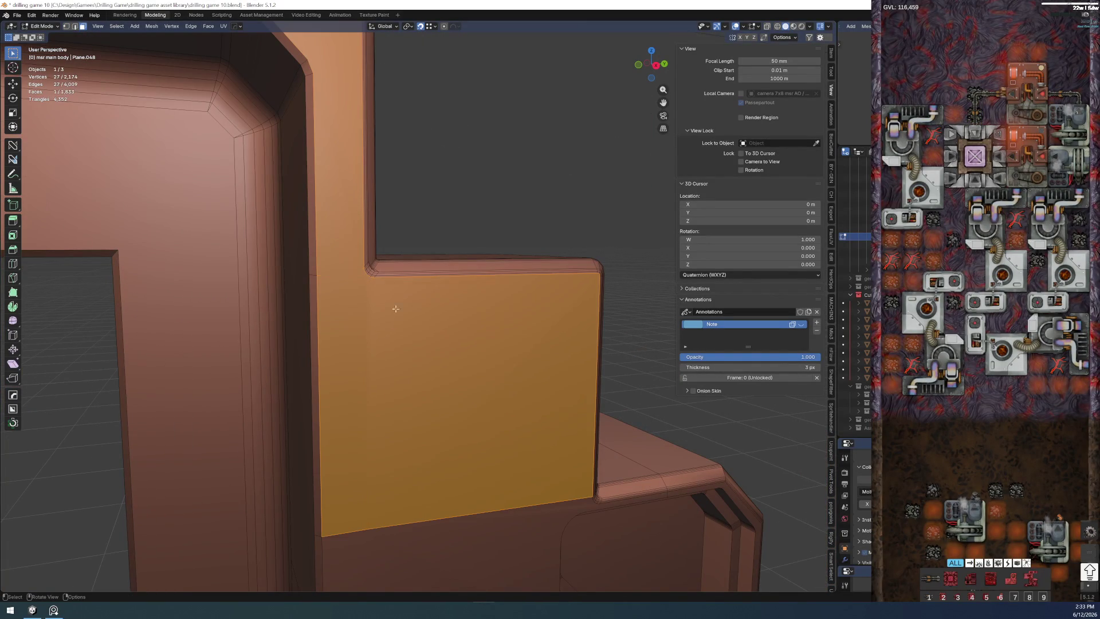
key("alt+a")
scroll(383, 289, "up", 2)
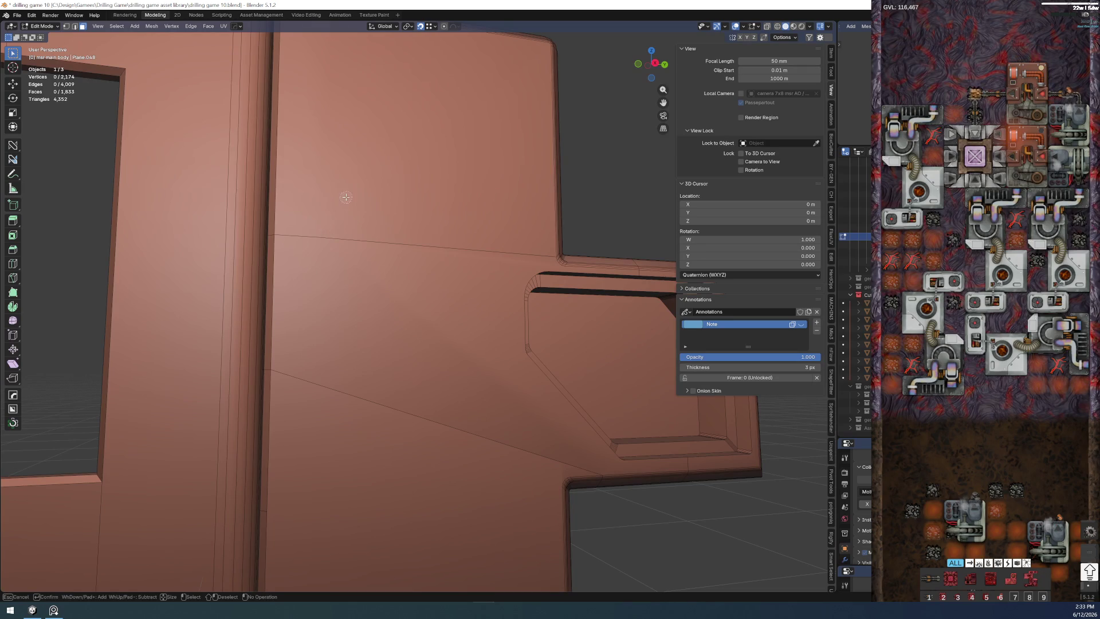
- Merge the upper and lower panel faces into one with a dissolve
left_click(344, 196)
left_click(361, 275, "shift")
key("ctrl+x")
key("alt+a")
scroll(362, 276, "down", 2)
scroll(447, 227, "down", 2)
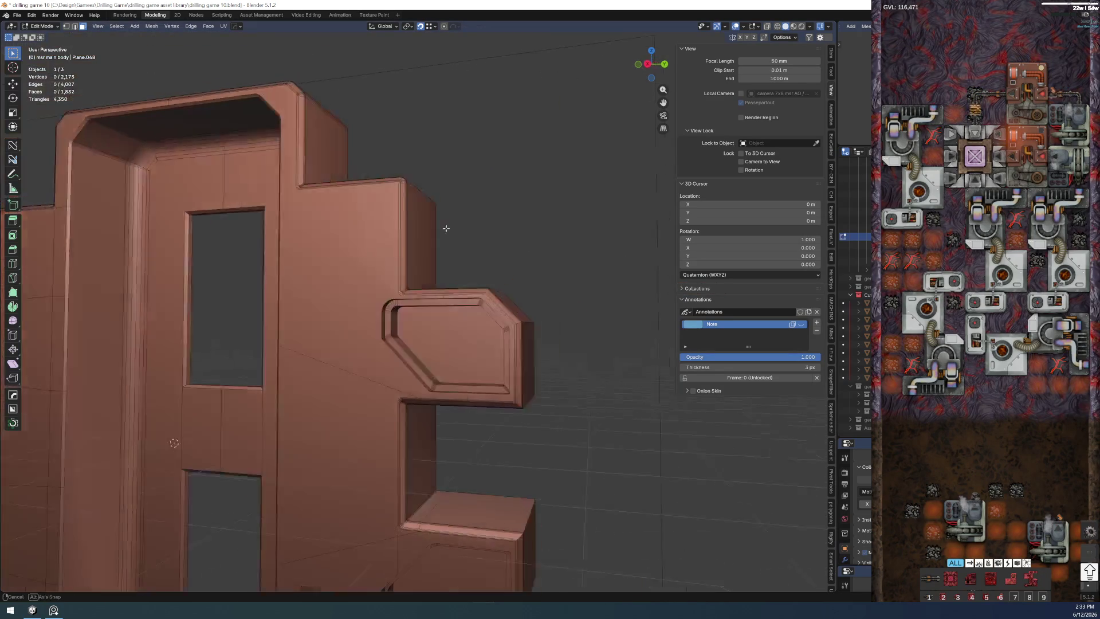
scroll(466, 270, "up", 2)
scroll(432, 246, "up", 2)
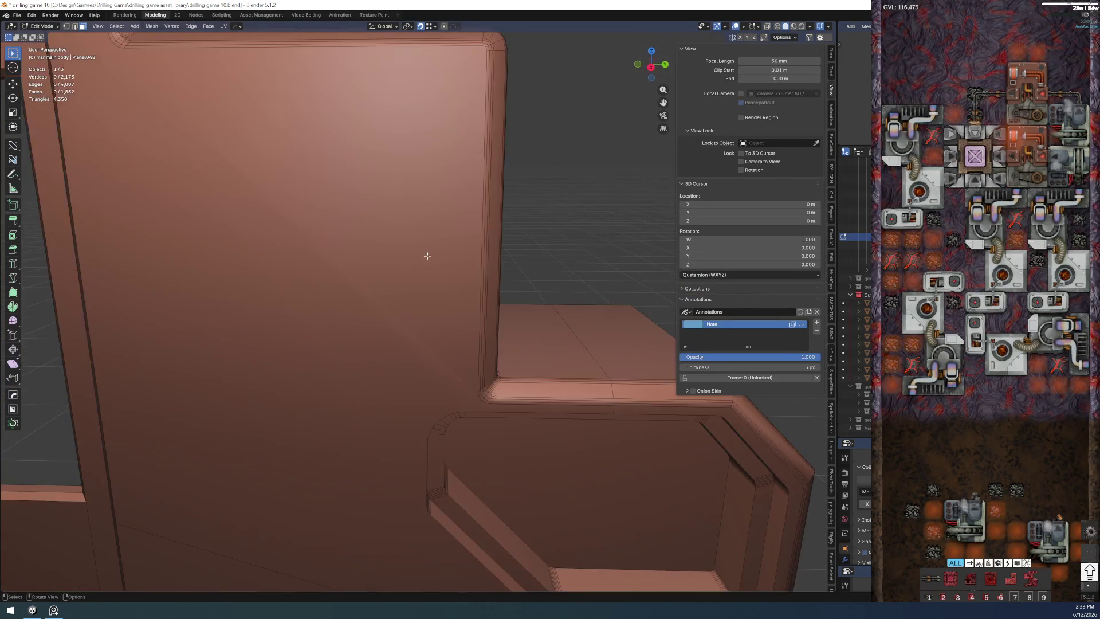
scroll(424, 253, "up", 2)
scroll(447, 319, "up", 2)
- Pick the inner panel corner vertices in vertex mode and bring up the delete options
left_click_drag(444, 310, 500, 399)
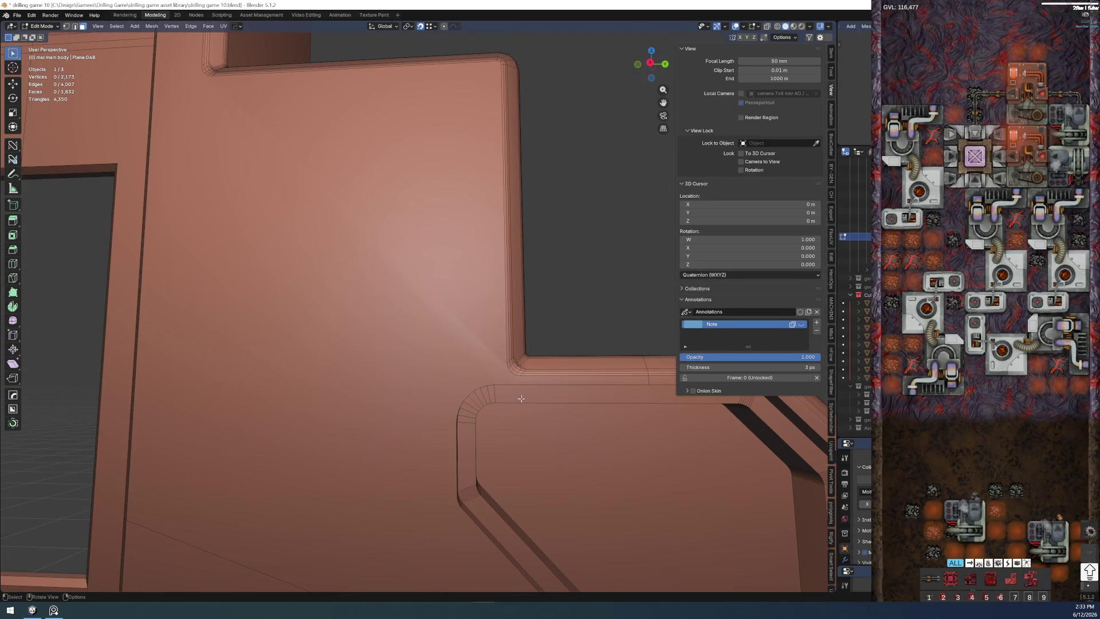
key("1")
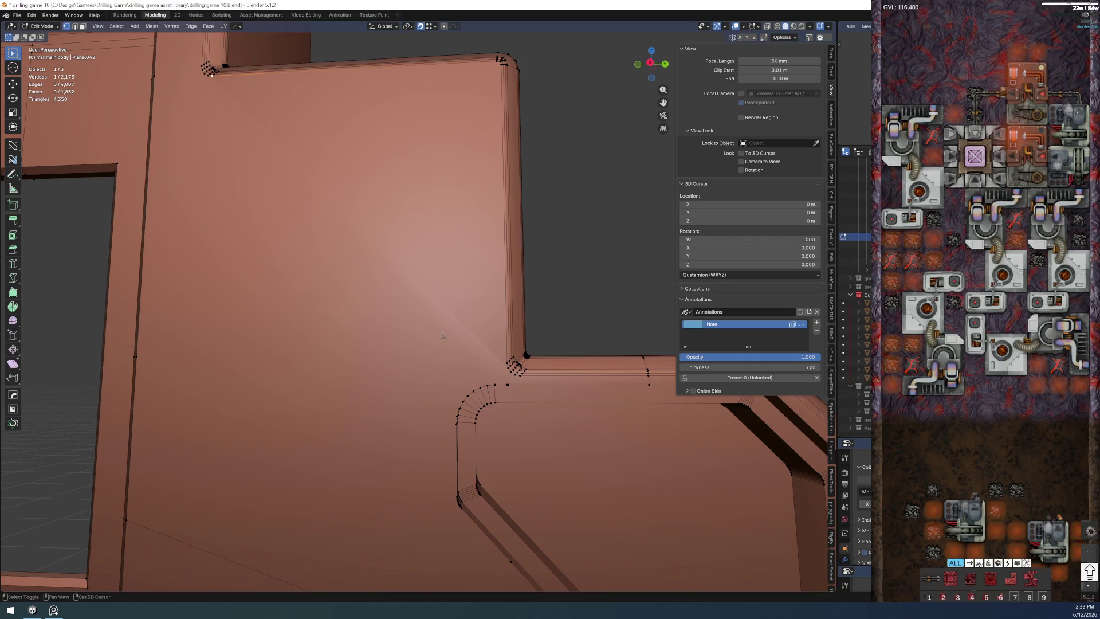
left_click(499, 362, "shift")
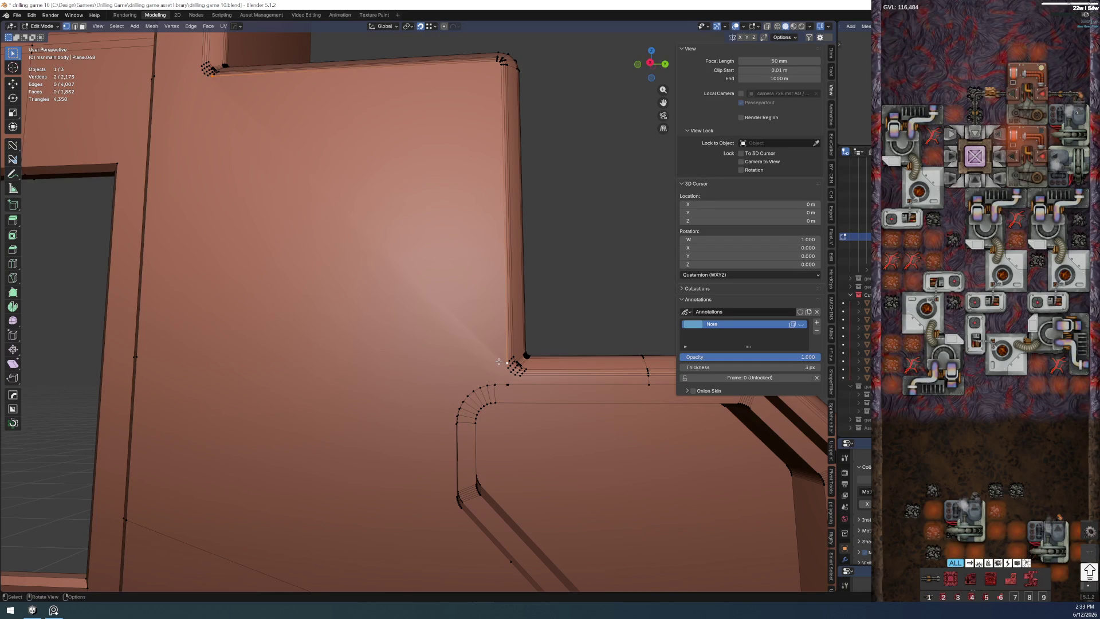
key("ctrl")
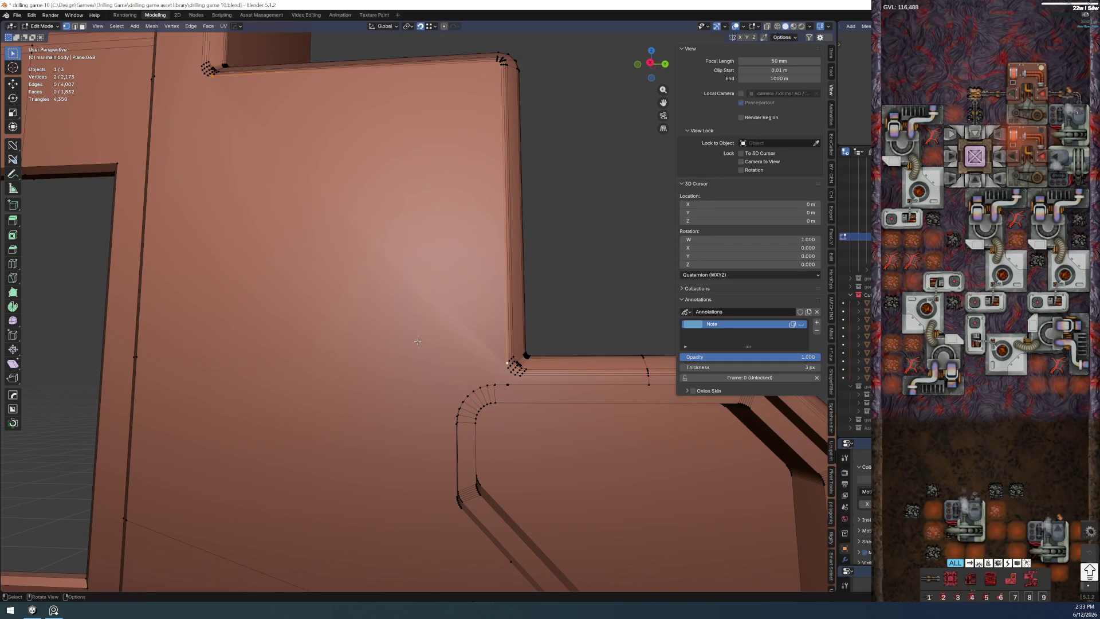
scroll(447, 356, "down", 3)
scroll(528, 314, "down", 2)
scroll(521, 314, "up", 3)
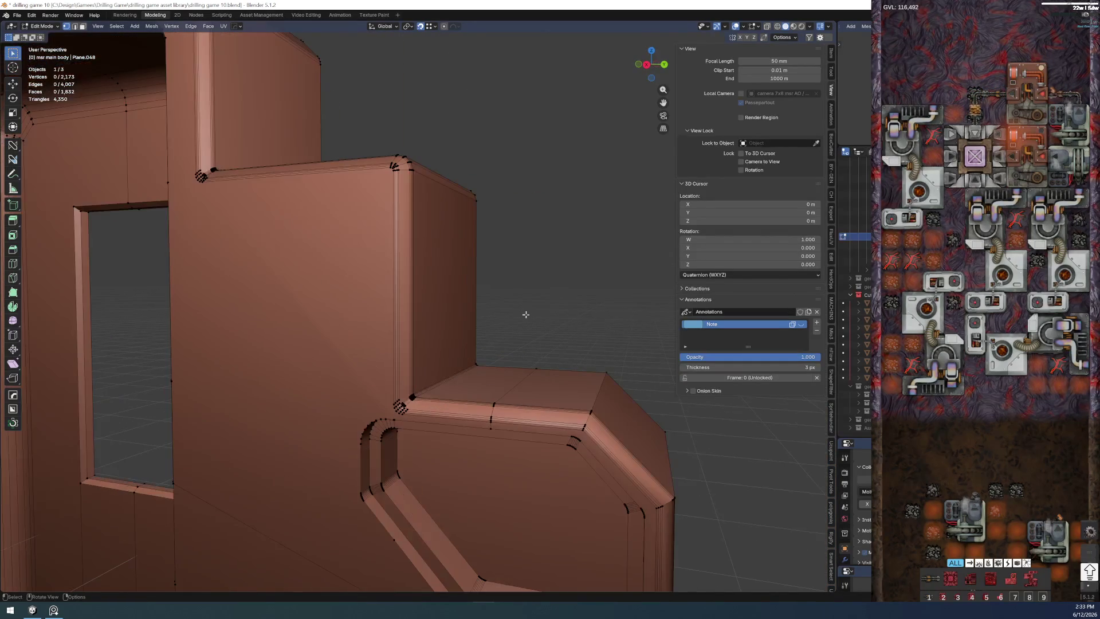
scroll(552, 307, "up", 2)
left_click_drag(279, 223, 351, 417)
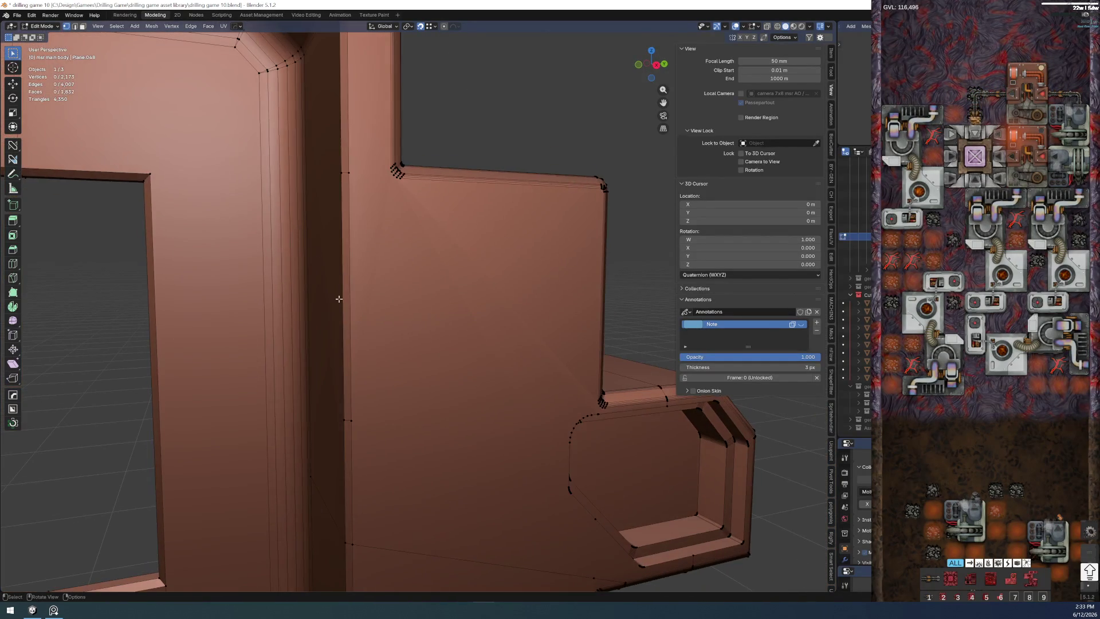
right_click(347, 419)
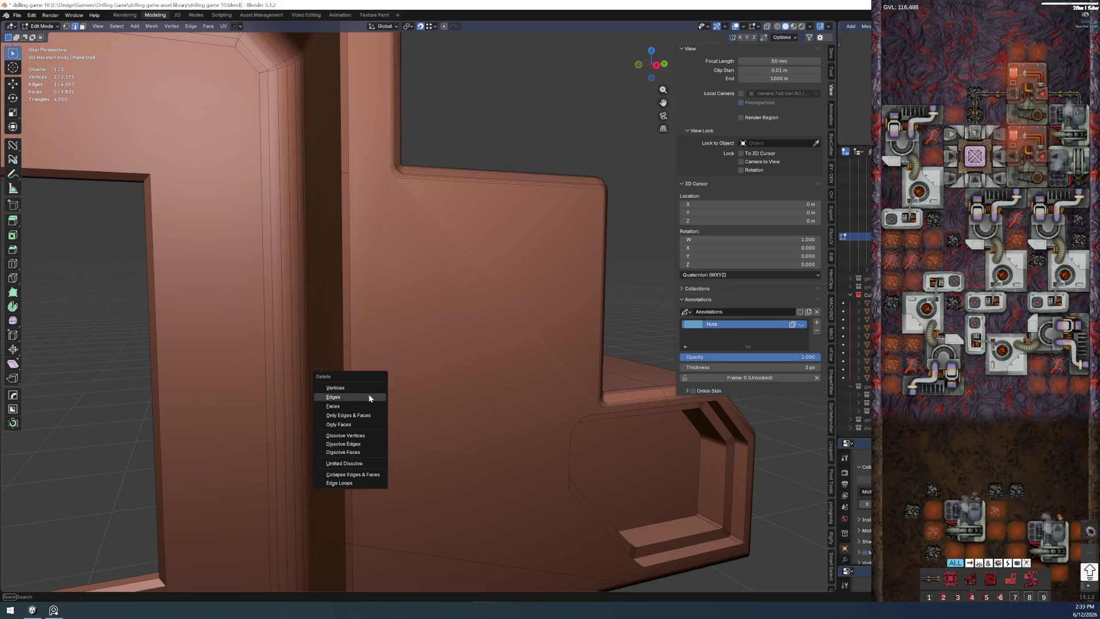
- Dissolve the selected corner vertices and a stray vertex near the bracket, then return to Object Mode
left_click(368, 393)
key("ctrl+x")
scroll(369, 394, "up", 2)
scroll(360, 312, "up", 2)
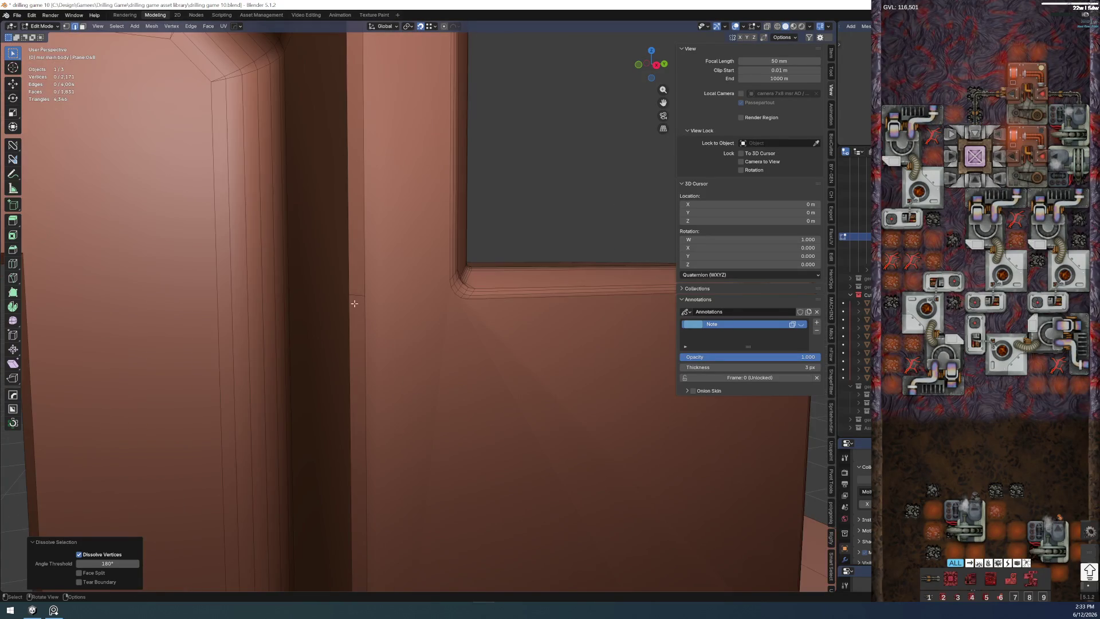
scroll(353, 292, "down", 4)
scroll(413, 381, "down", 1)
scroll(414, 378, "up", 1)
scroll(386, 343, "up", 1)
scroll(365, 294, "up", 3)
scroll(344, 301, "up", 1)
left_click(314, 297)
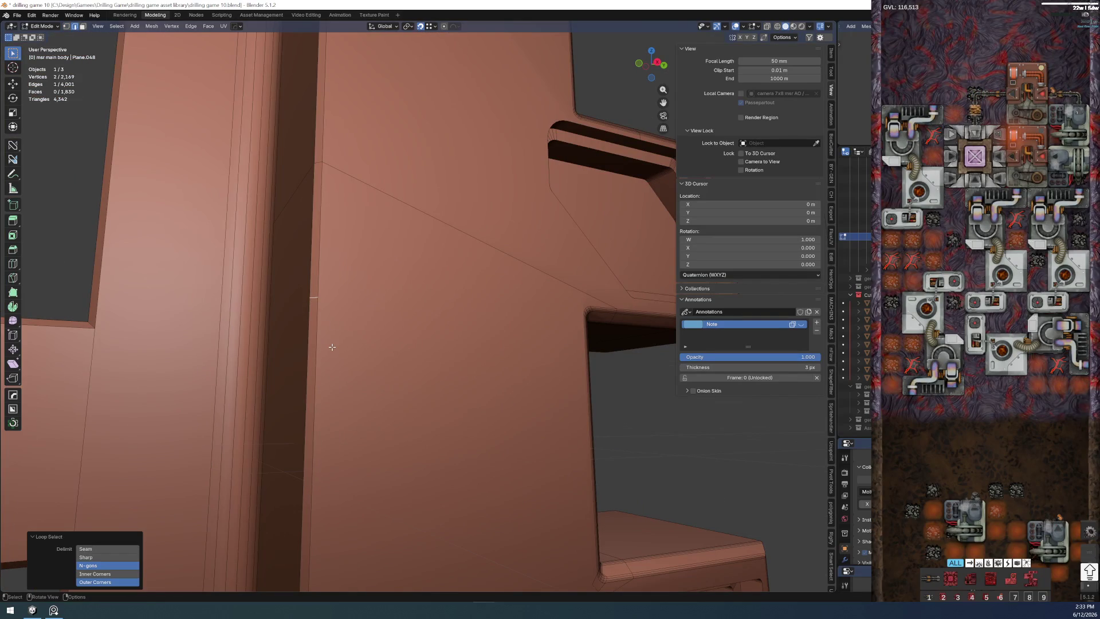
key("ctrl+x")
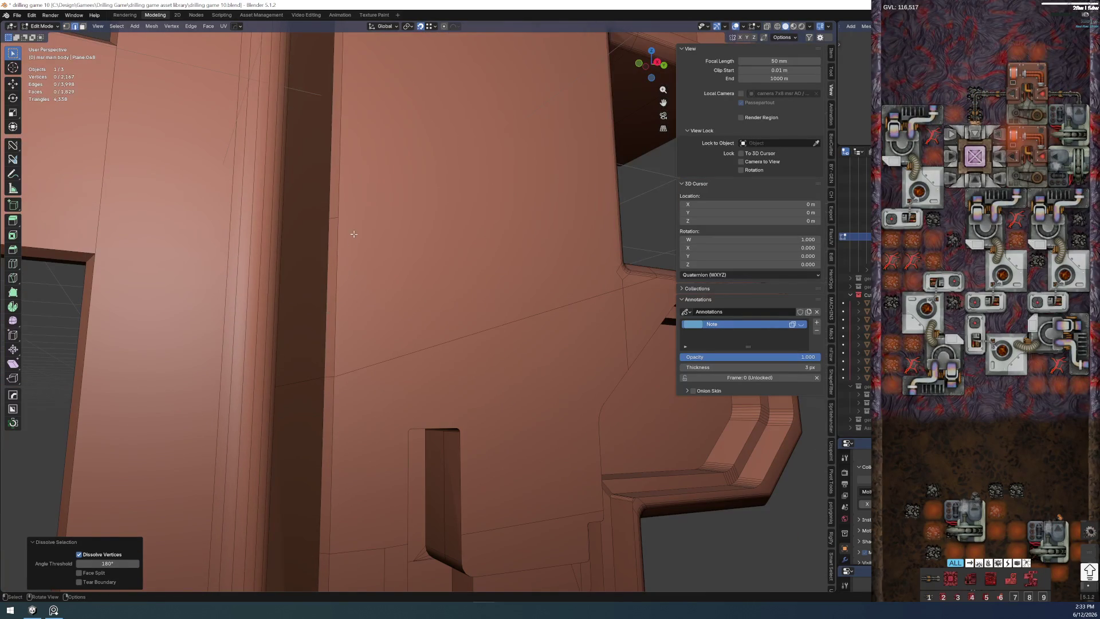
scroll(443, 240, "down", 3)
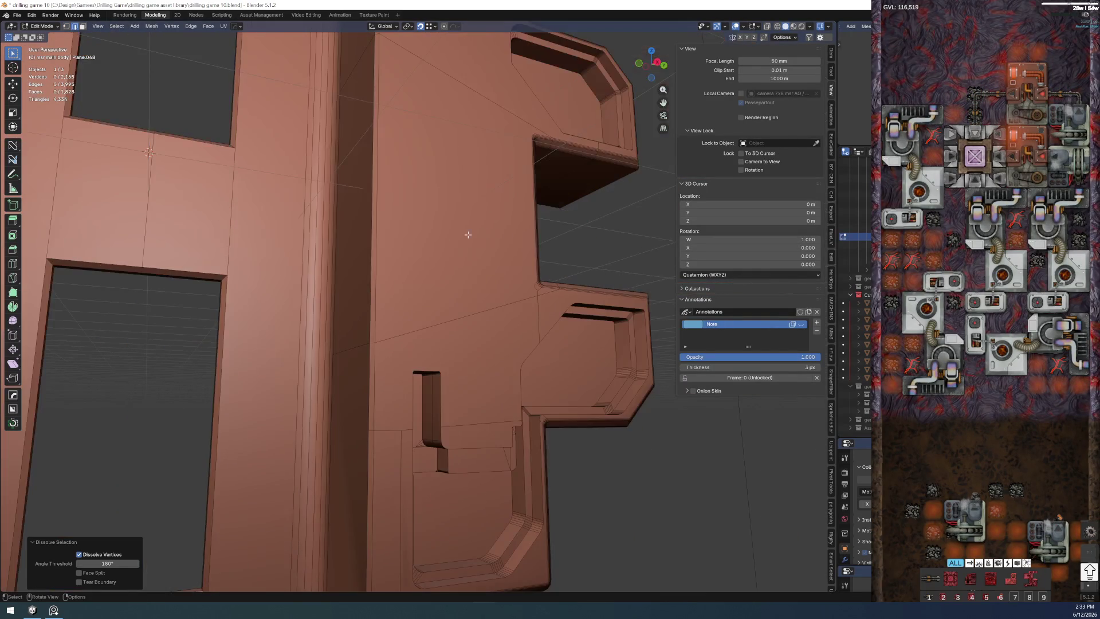
scroll(431, 276, "up", 2)
scroll(413, 309, "up", 2)
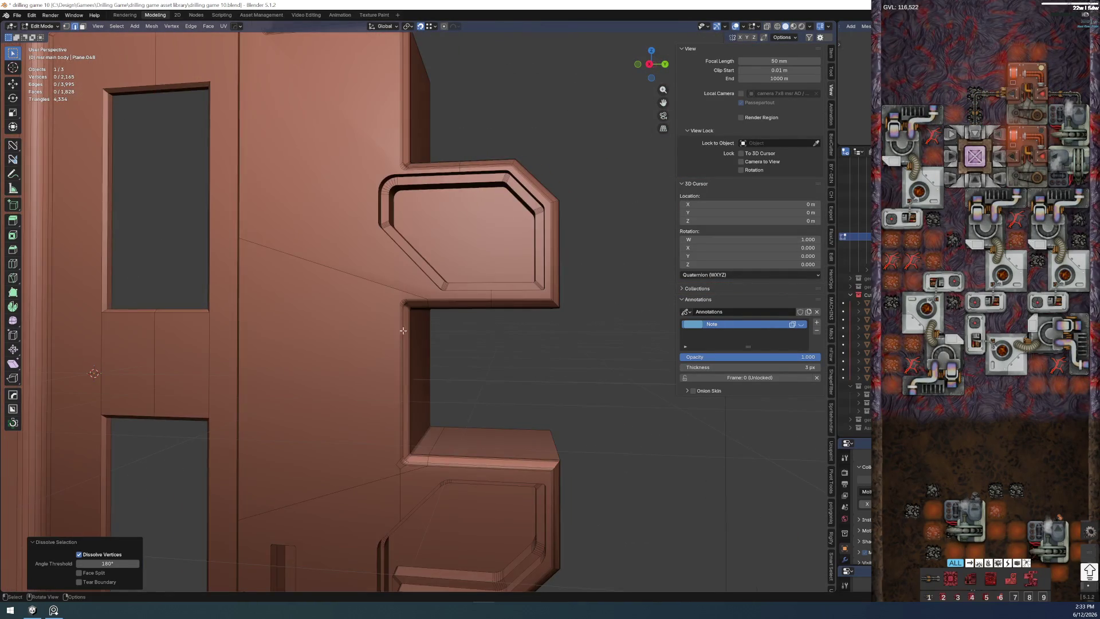
scroll(398, 336, "up", 2)
key("Tab")
left_click(319, 245)
scroll(419, 369, "down", 3)
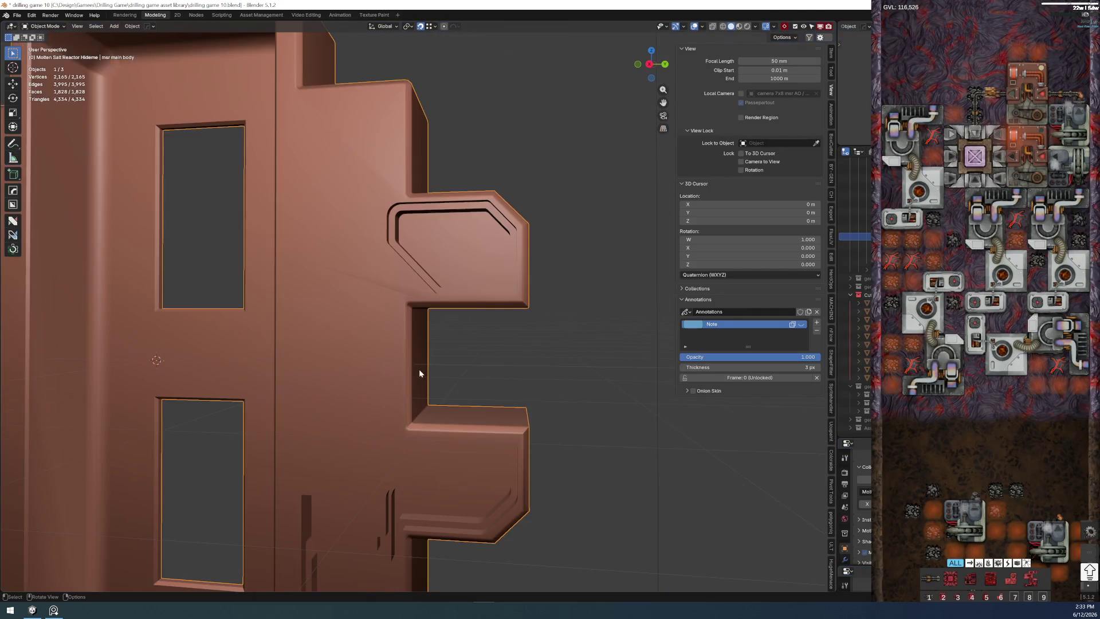
scroll(419, 369, "down", 2)
- Return to Edit Mode, dissolve the bracket-corner vertex and bring up the File menu
mouse_move(408, 338)
left_mouse_down()
mouse_move(428, 300)
mouse_move(378, 341)
left_mouse_up()
scroll(378, 341, "up", 3)
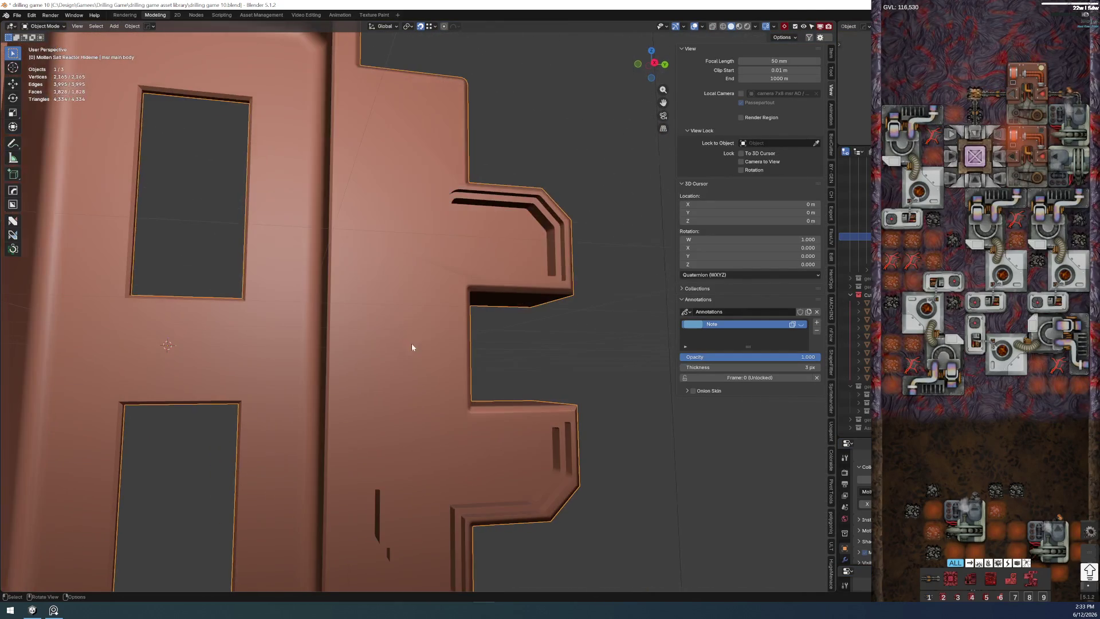
key("Tab")
left_click(405, 297)
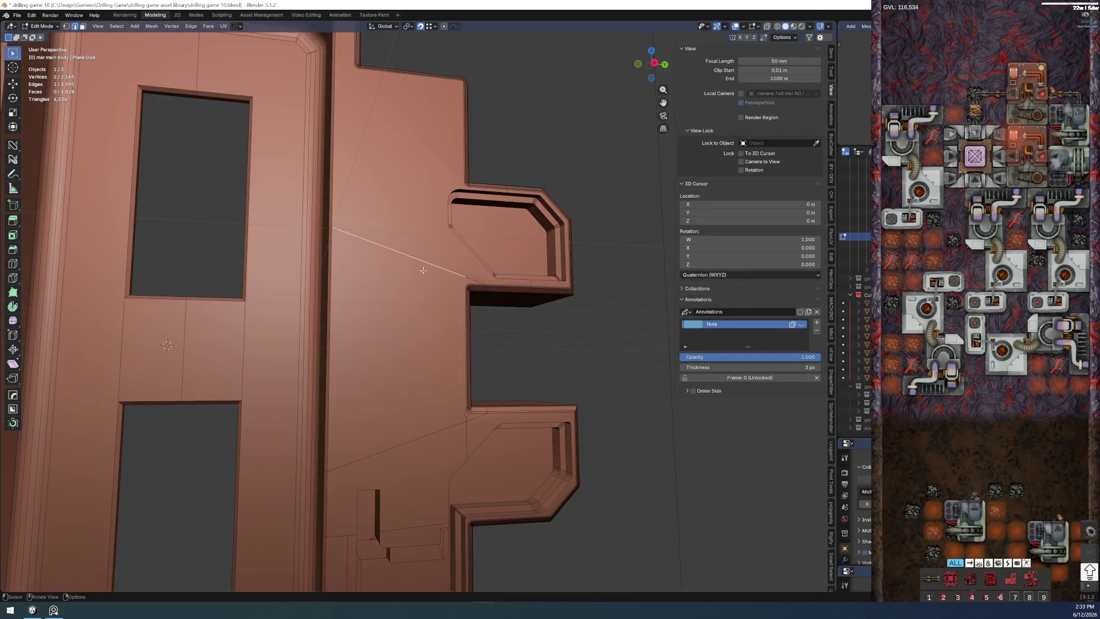
scroll(394, 255, "up", 3)
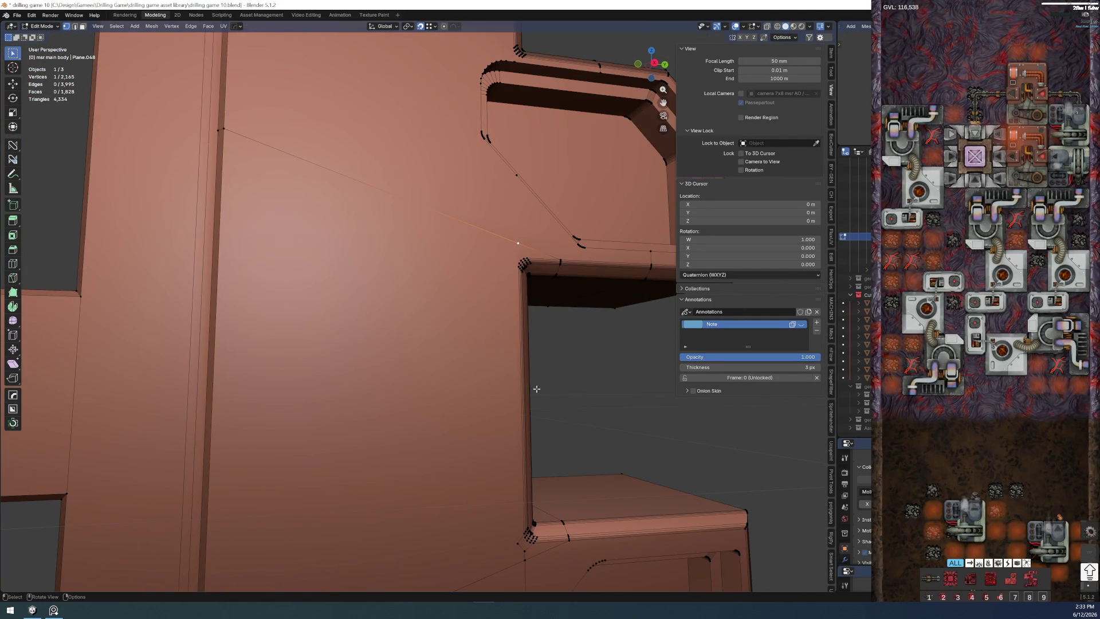
key("ctrl+x")
left_click_drag(540, 333, 416, 331)
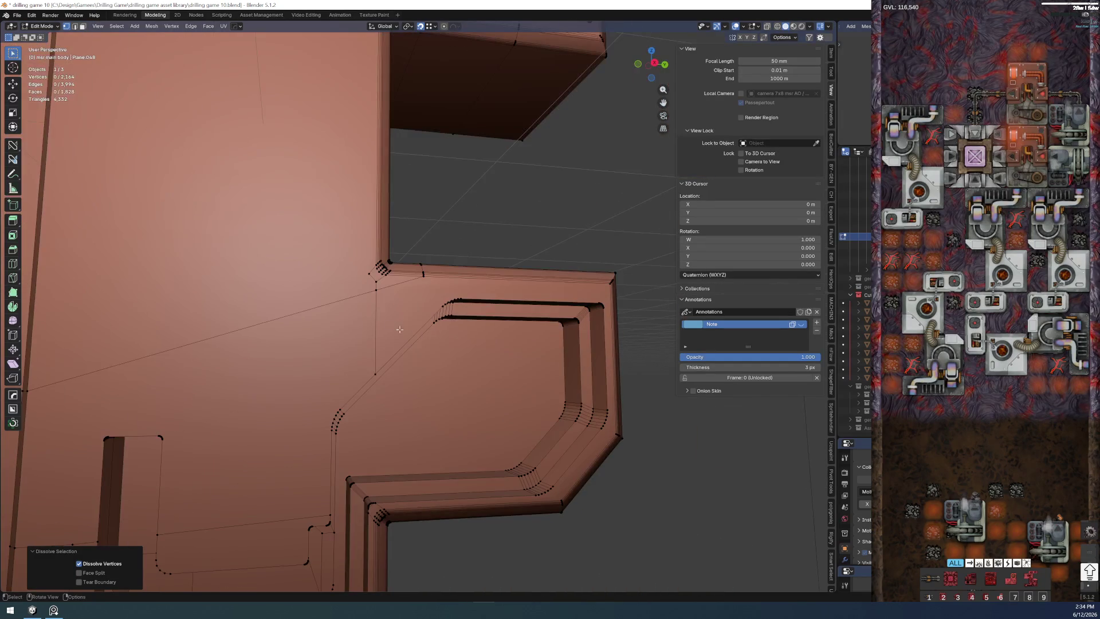
scroll(379, 311, "down", 3)
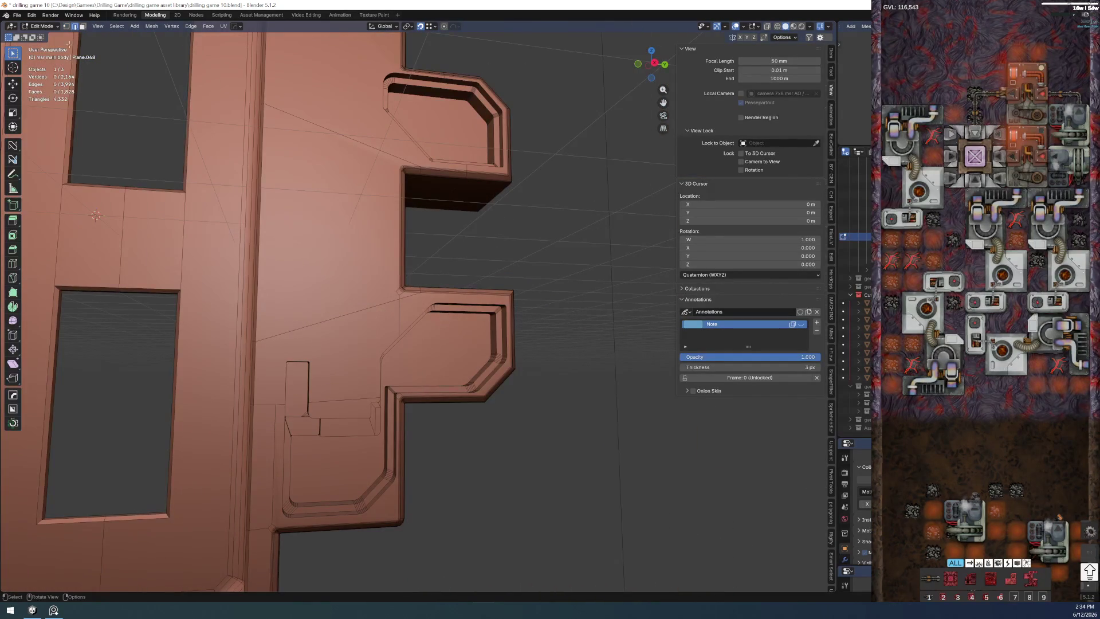
left_click(16, 15)
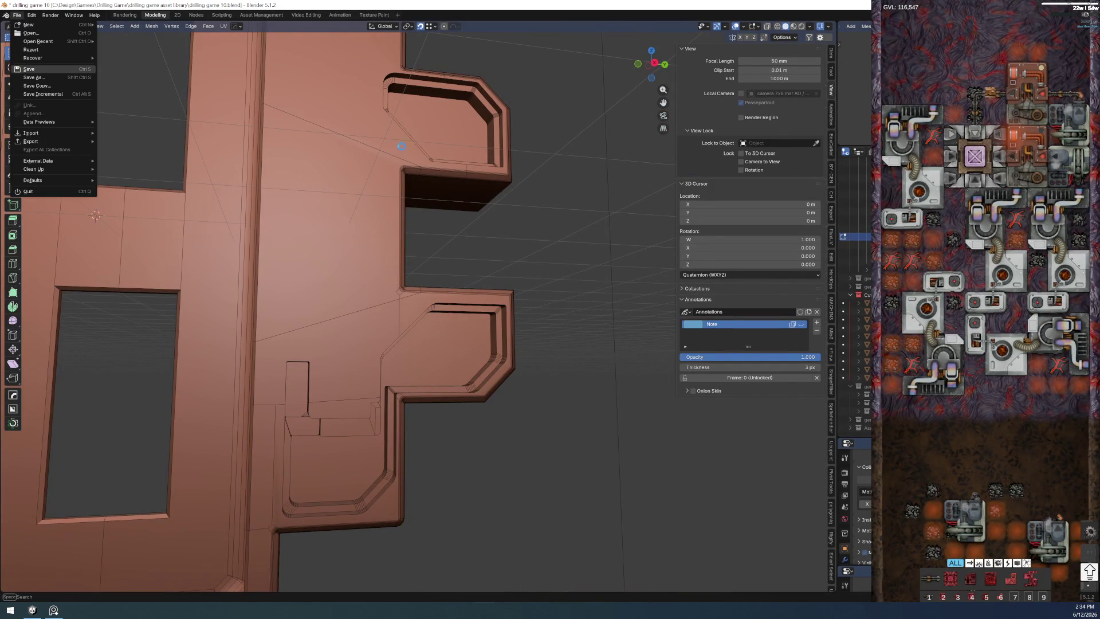
- Save the work to drilling game 10.blend and select an edge at the door-frame corner
left_click(29, 68)
left_click_drag(259, 258, 353, 307)
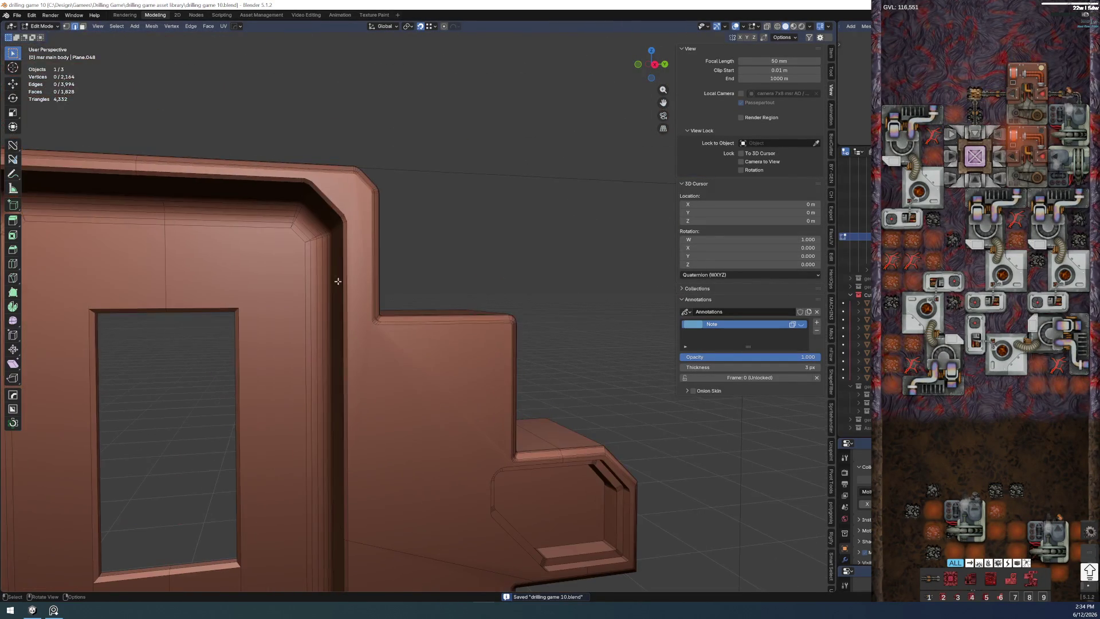
left_click(342, 201)
mouse_move(342, 200)
left_mouse_down()
mouse_move(323, 290)
mouse_move(397, 224)
mouse_move(412, 234)
mouse_move(454, 371)
mouse_move(395, 301)
mouse_move(438, 298)
left_mouse_up()
scroll(437, 298, "down", 1)
scroll(482, 327, "down", 1)
scroll(521, 344, "down", 1)
scroll(470, 280, "down", 1)
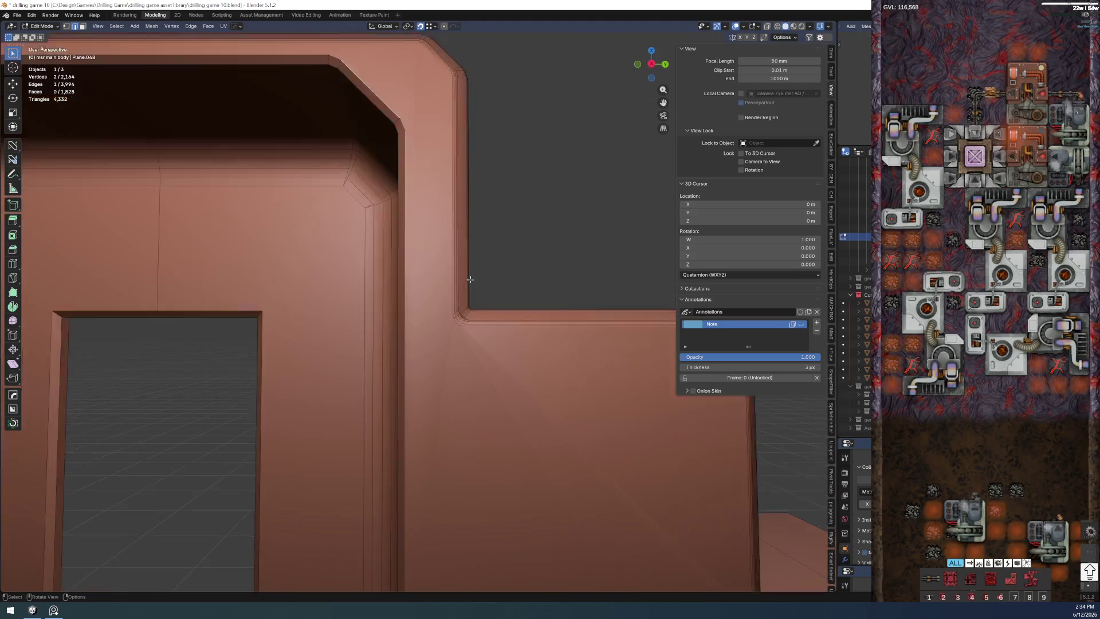
scroll(470, 279, "up", 1)
scroll(445, 336, "up", 1)
key("s")
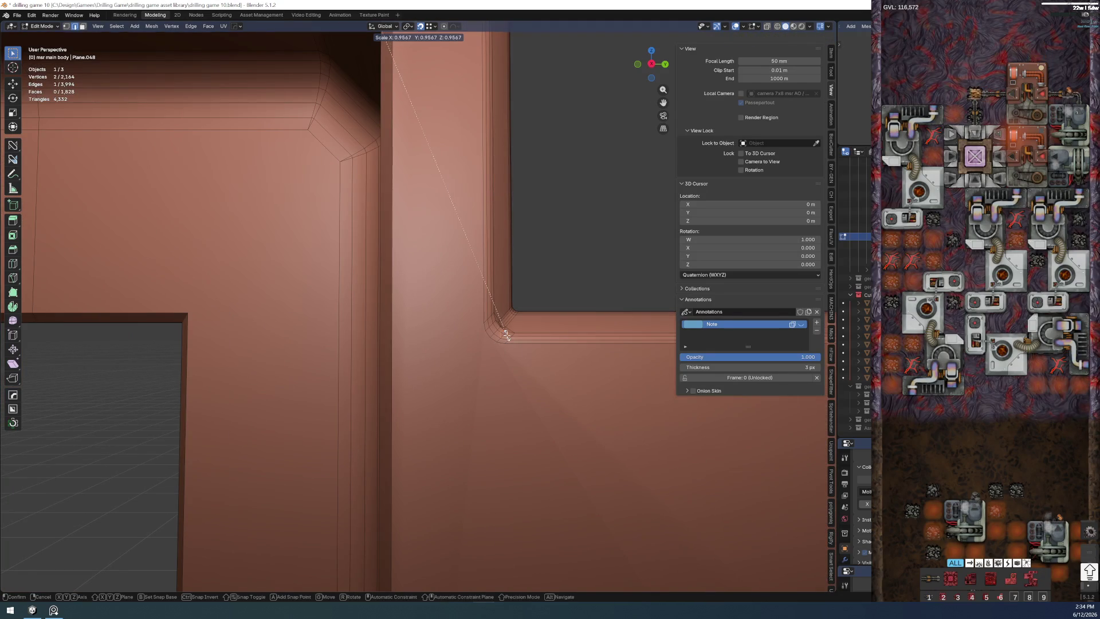
key("Escape")
scroll(481, 310, "down", 3)
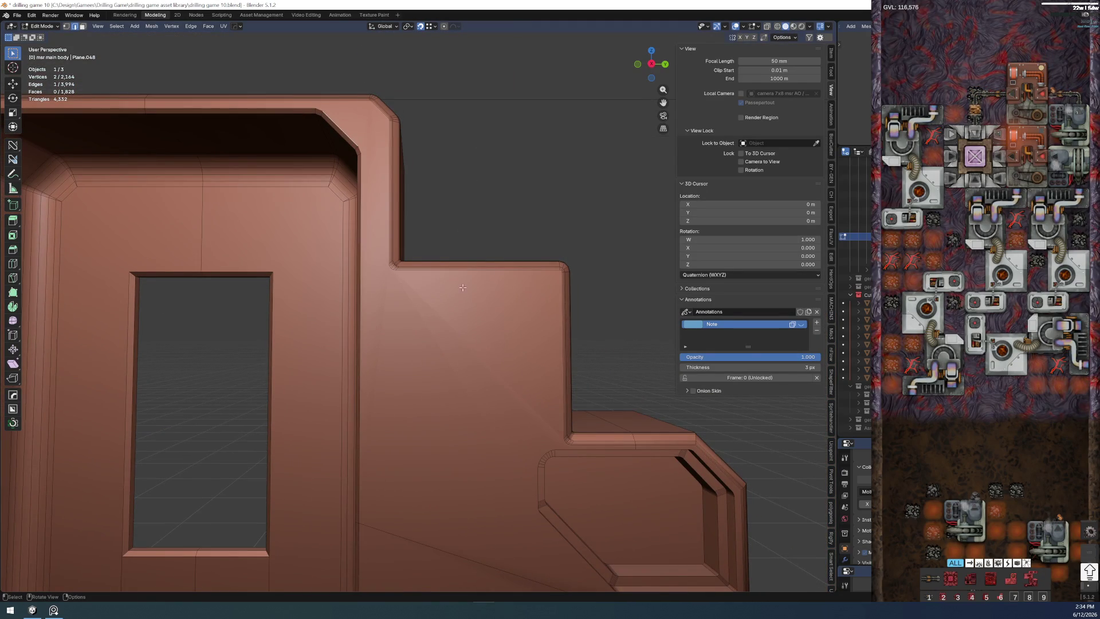
scroll(456, 301, "up", 1)
scroll(449, 163, "up", 1)
left_click_drag(448, 164, 446, 226)
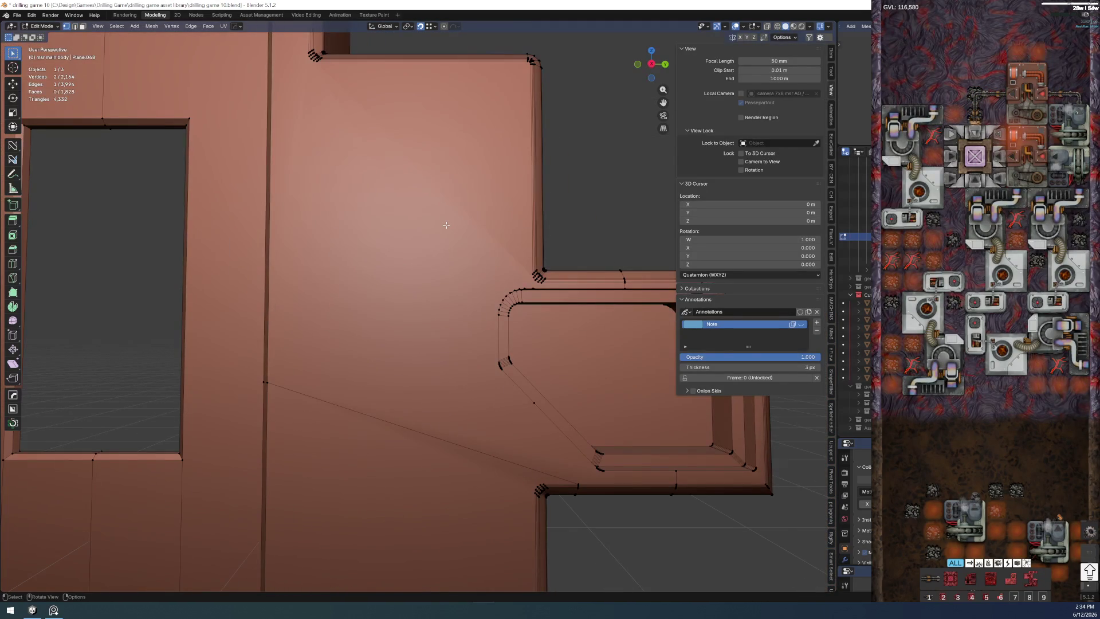
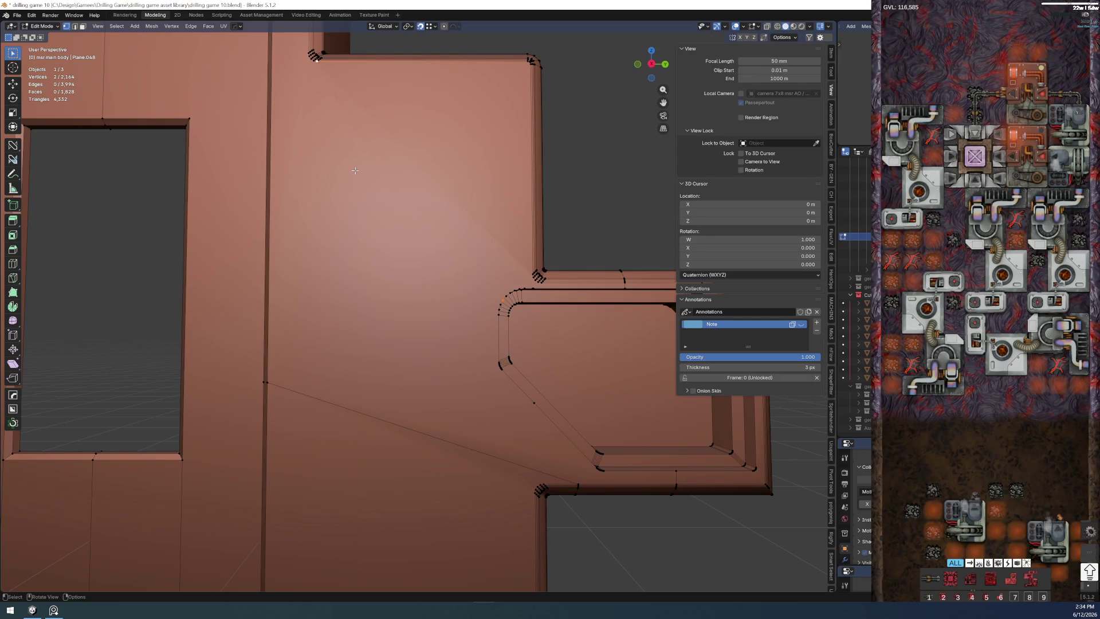
scroll(381, 300, "up", 3)
scroll(447, 240, "up", 3)
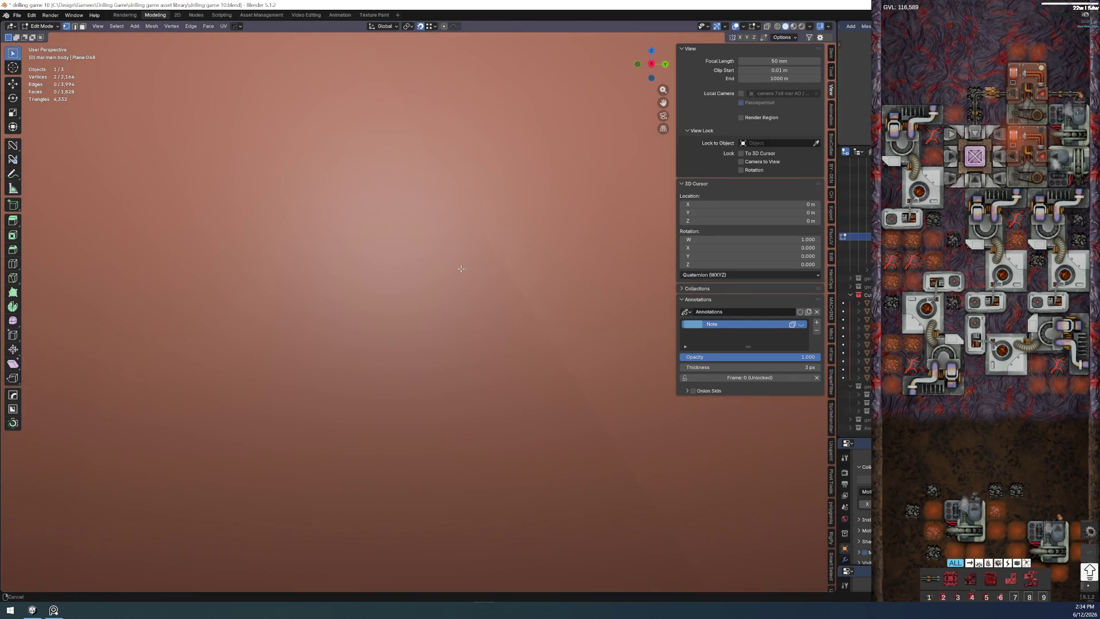
scroll(461, 268, "down", 3)
scroll(475, 398, "down", 3)
scroll(475, 392, "down", 3)
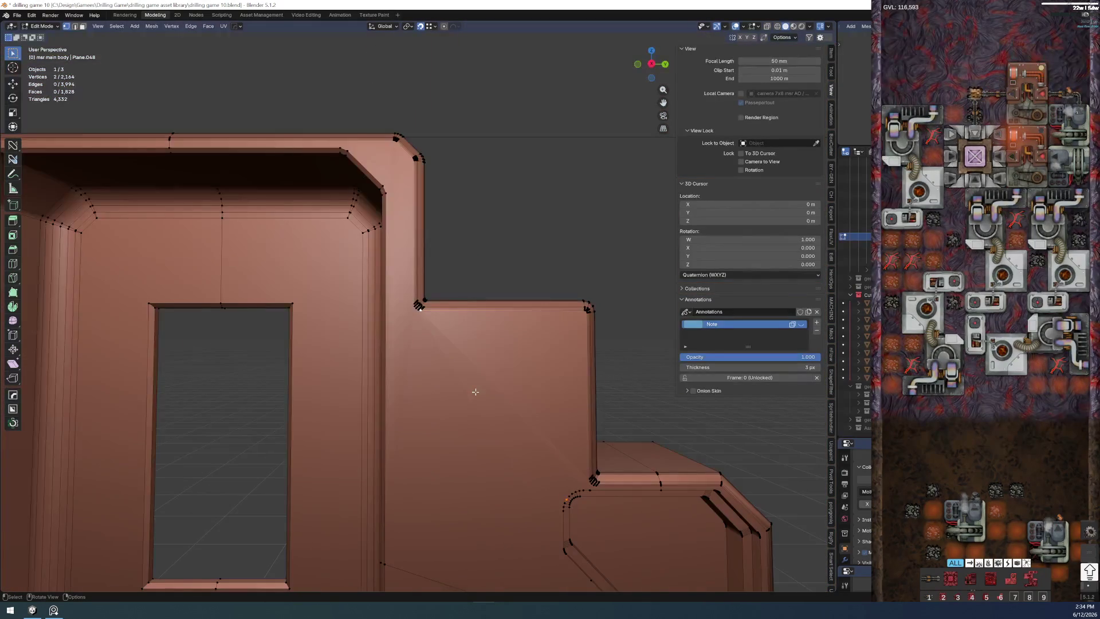
scroll(539, 231, "down", 2)
scroll(477, 309, "up", 2)
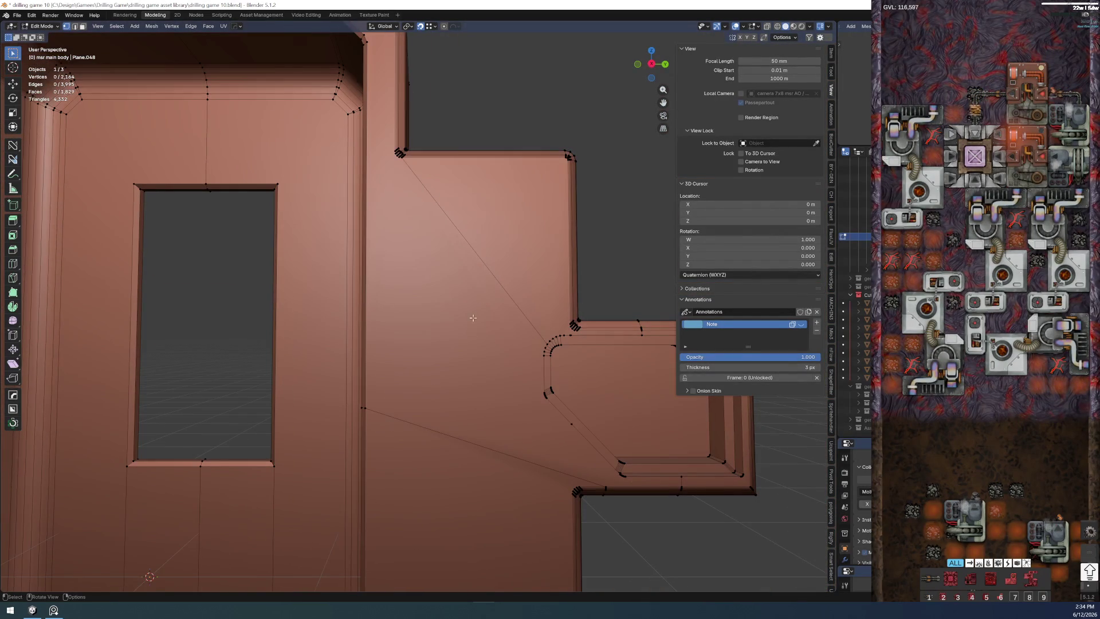
- Inspect the inset panel corner and its long diagonal edge while orbiting around it
left_click(368, 406)
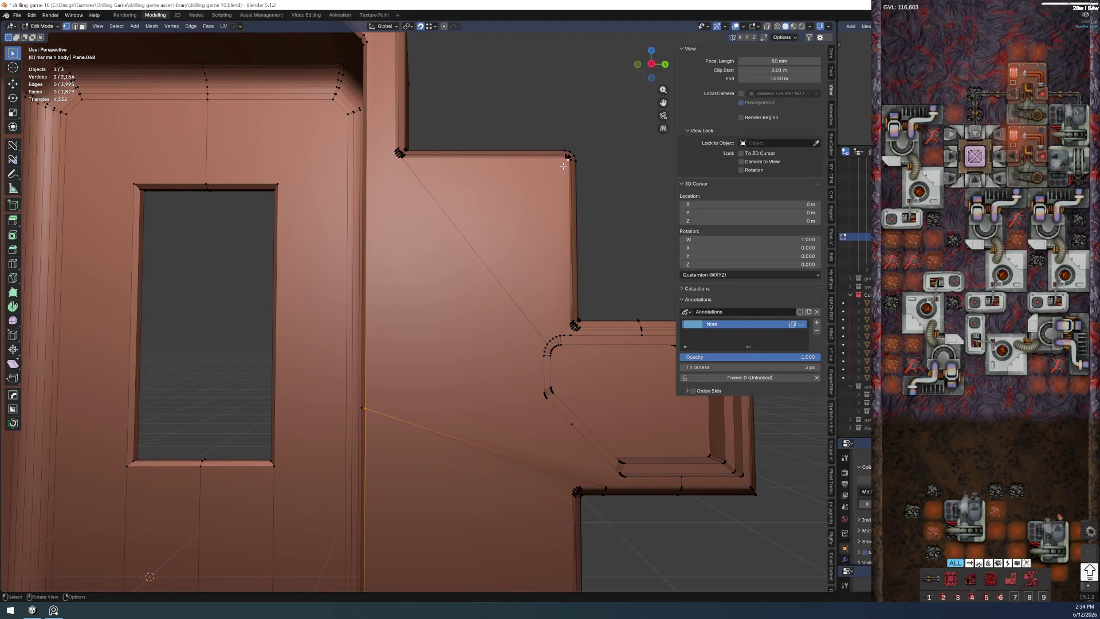
left_click(554, 107)
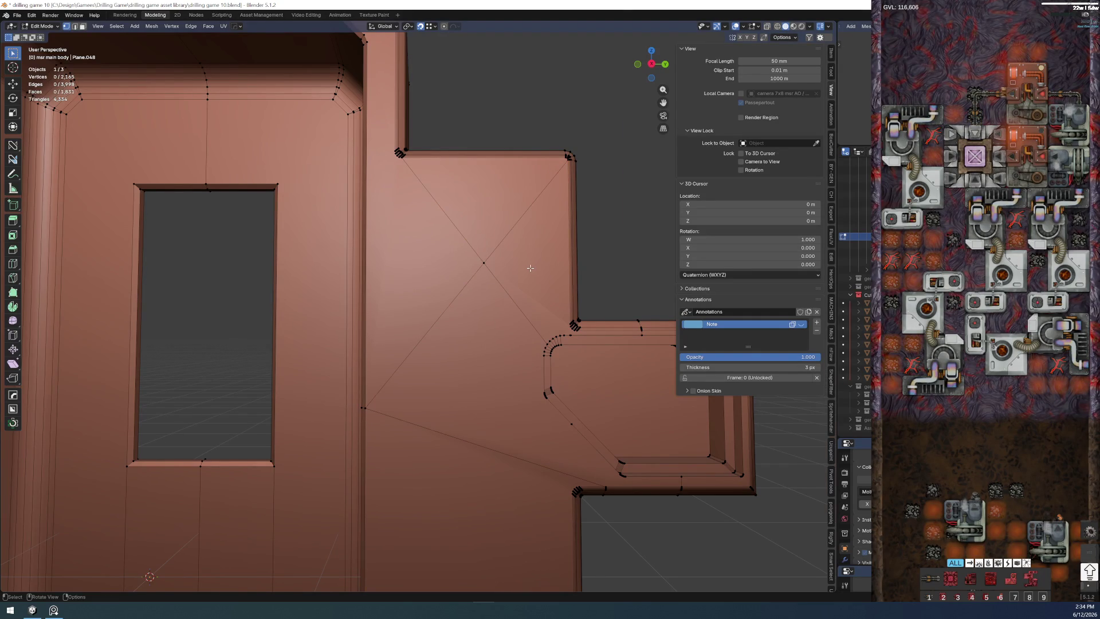
left_click_drag(530, 269, 514, 271)
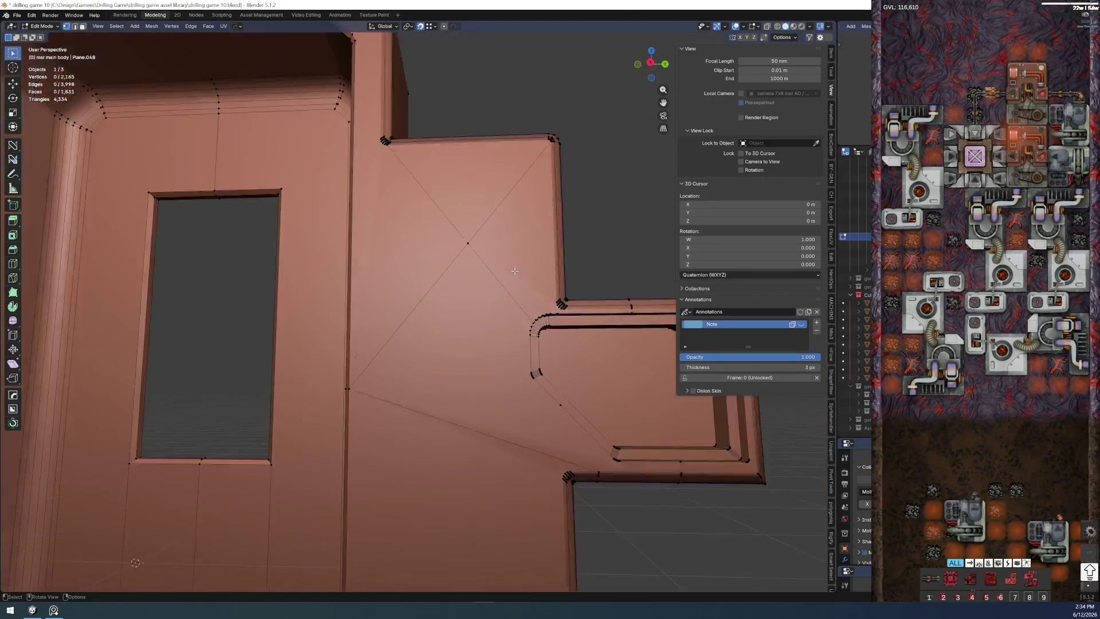
scroll(515, 271, "up", 2)
scroll(441, 321, "up", 3)
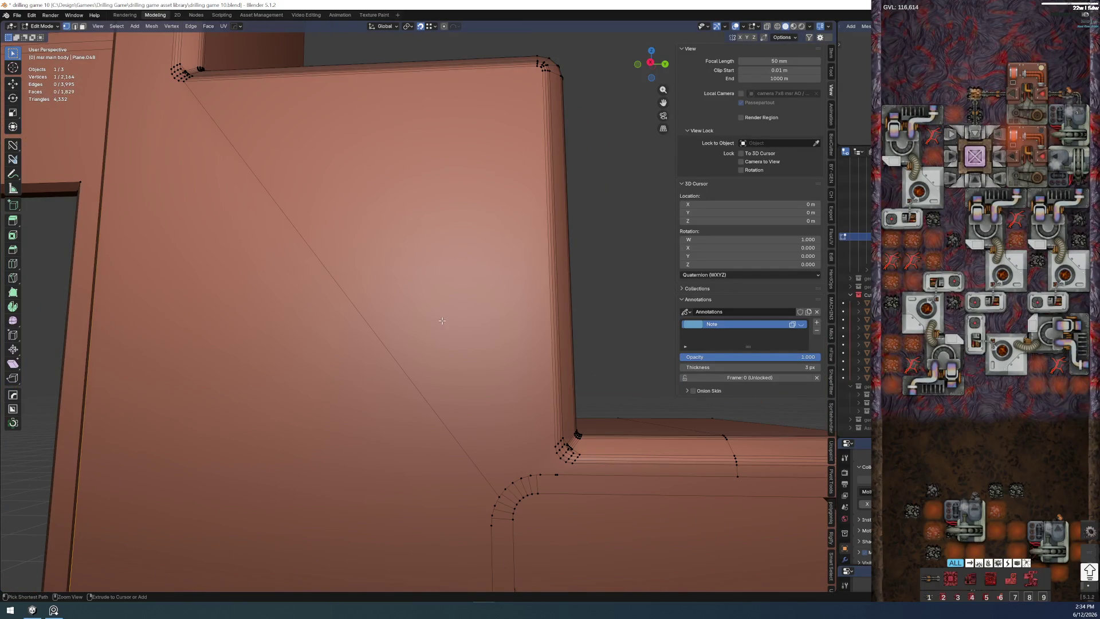
left_click(441, 321)
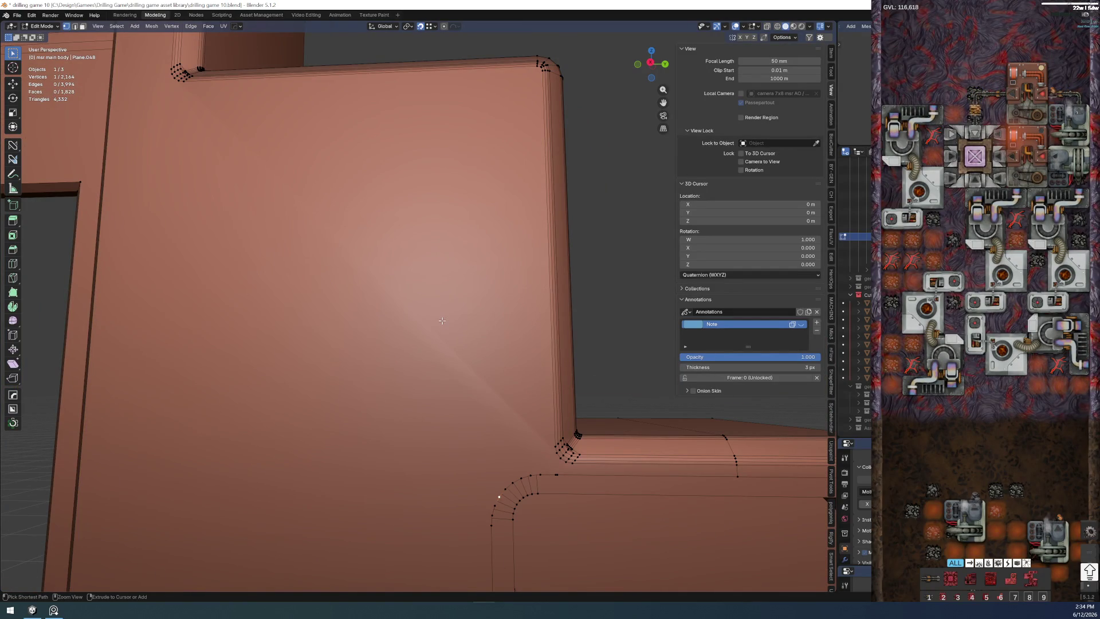
scroll(441, 320, "down", 2)
scroll(603, 272, "down", 5)
scroll(516, 335, "up", 2)
scroll(481, 309, "up", 2)
scroll(457, 297, "up", 2)
scroll(514, 305, "down", 3)
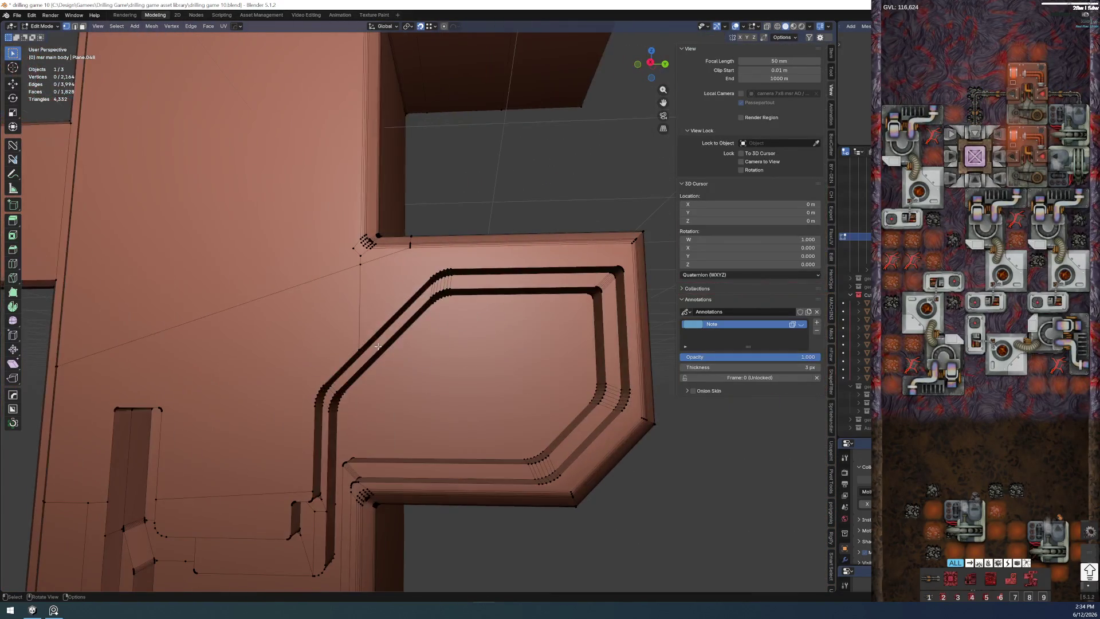
scroll(377, 283, "up", 2)
scroll(377, 284, "down", 2)
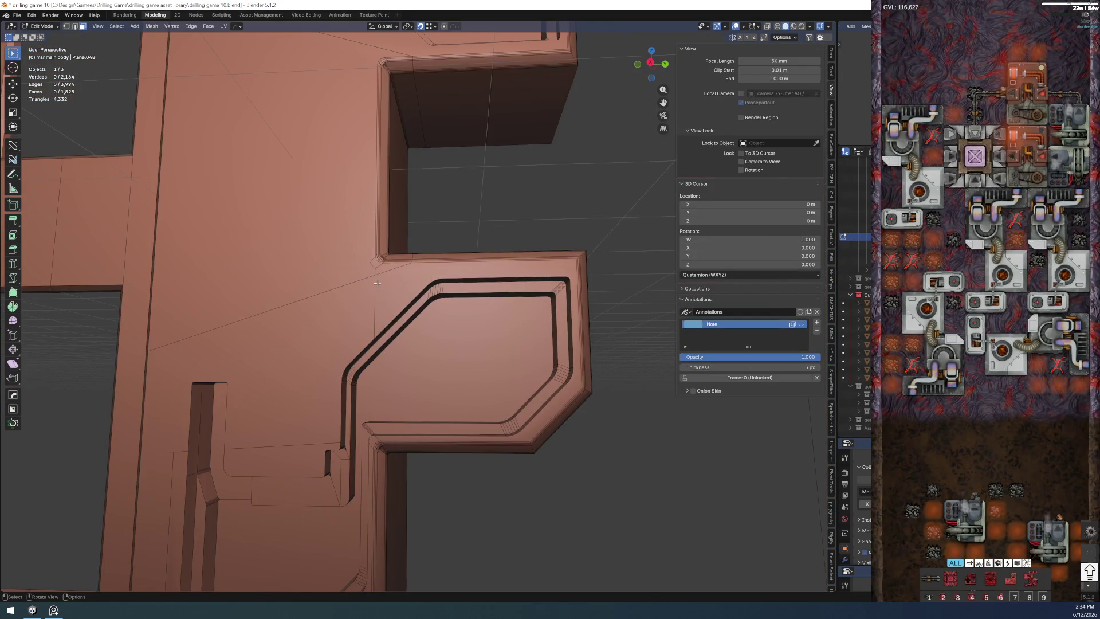
scroll(377, 283, "up", 2)
scroll(362, 284, "up", 2)
scroll(353, 296, "up", 2)
- Select the two faces just below the stepped panel corner together for joining
left_click_drag(344, 312, 428, 374)
left_click(408, 352)
left_click(379, 395, "shift")
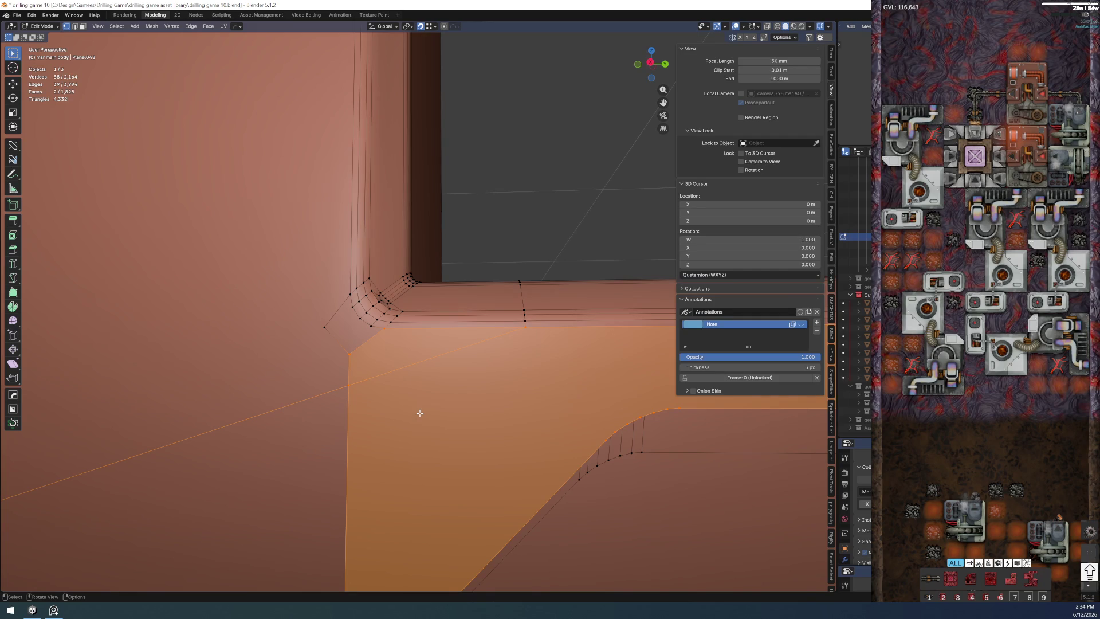
- Dissolve the two selected faces into one and pick a stray vertex near the corner
key("ctrl+x")
key("1")
left_click(348, 354)
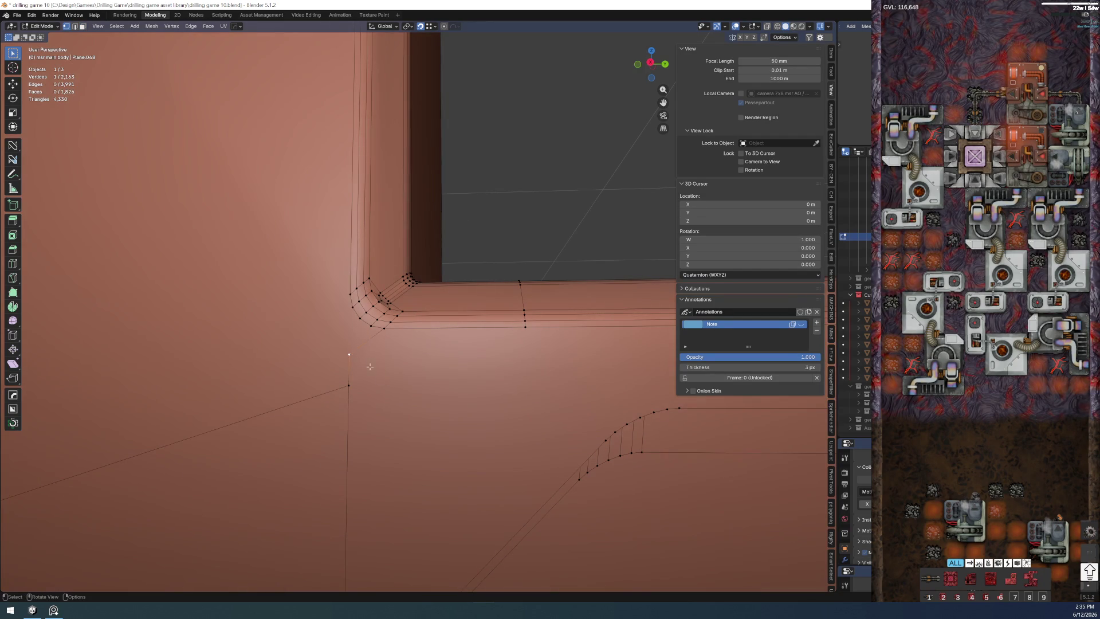
left_click(523, 209)
scroll(405, 312, "down", 5)
scroll(433, 355, "up", 5)
scroll(434, 355, "up", 1)
scroll(443, 357, "up", 2)
scroll(471, 264, "down", 3)
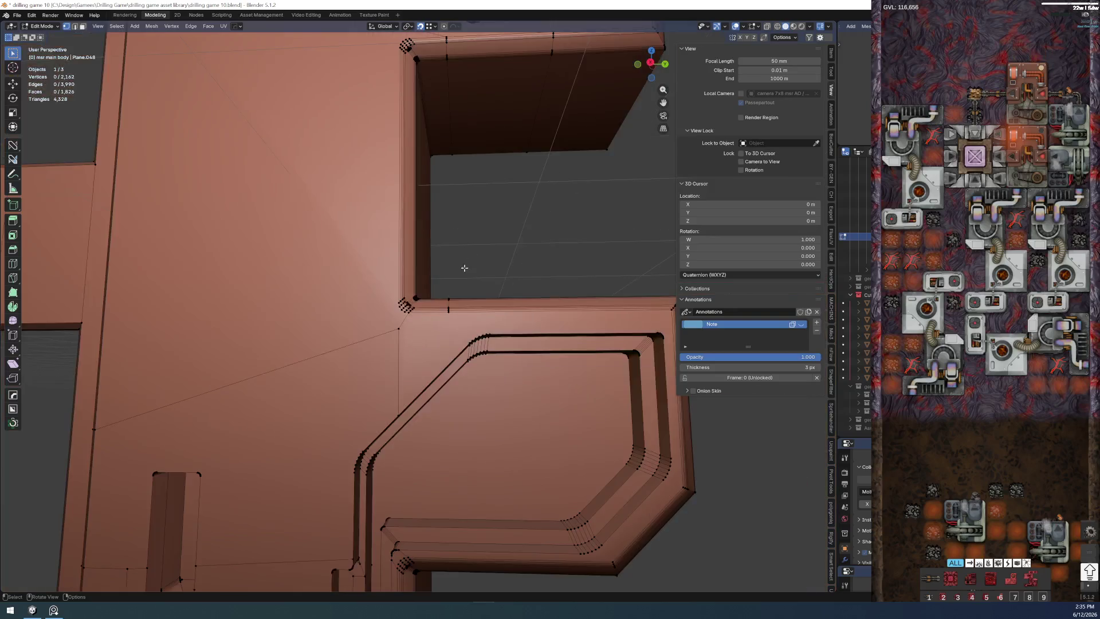
scroll(386, 379, "up", 2)
scroll(285, 440, "up", 1)
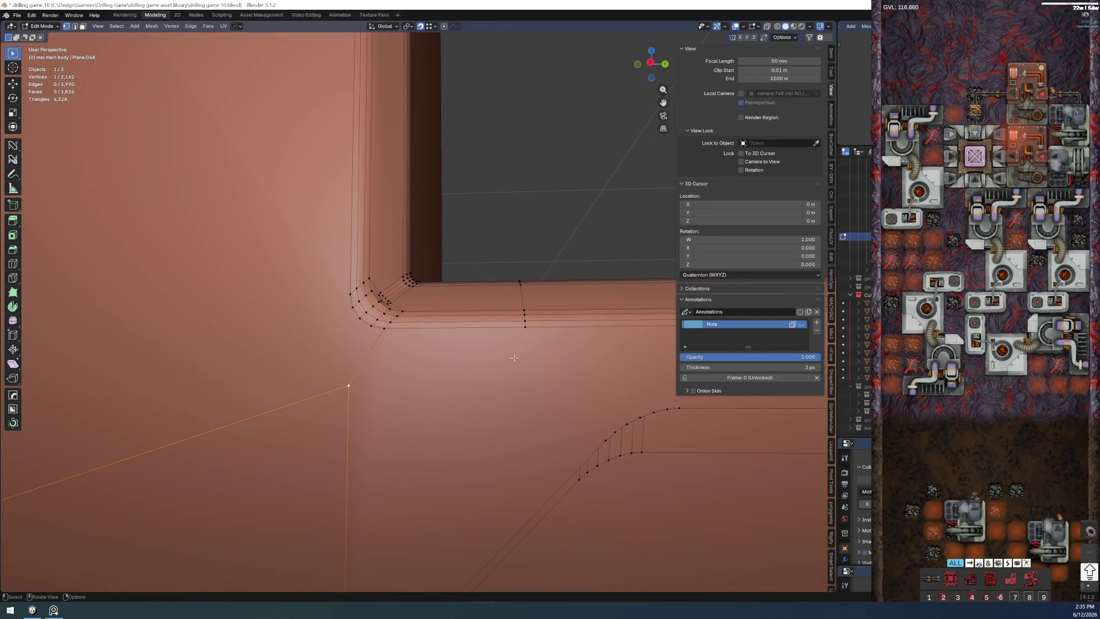
- Dissolve the stray vertex at the panel corner after refining the selection
double_click(525, 335)
left_click(362, 394)
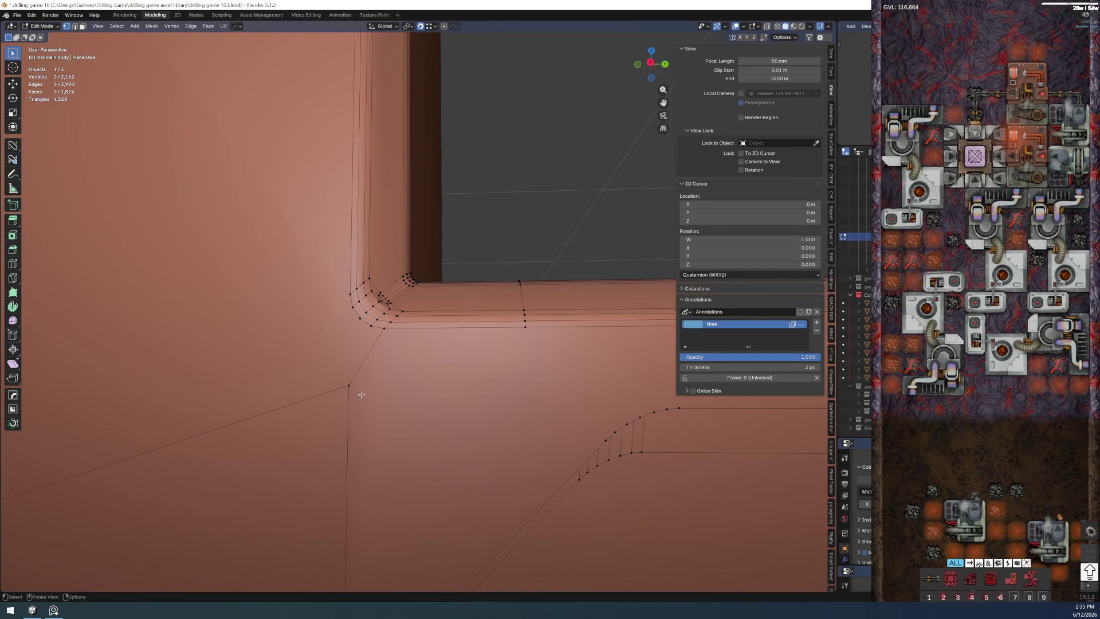
left_click(349, 385)
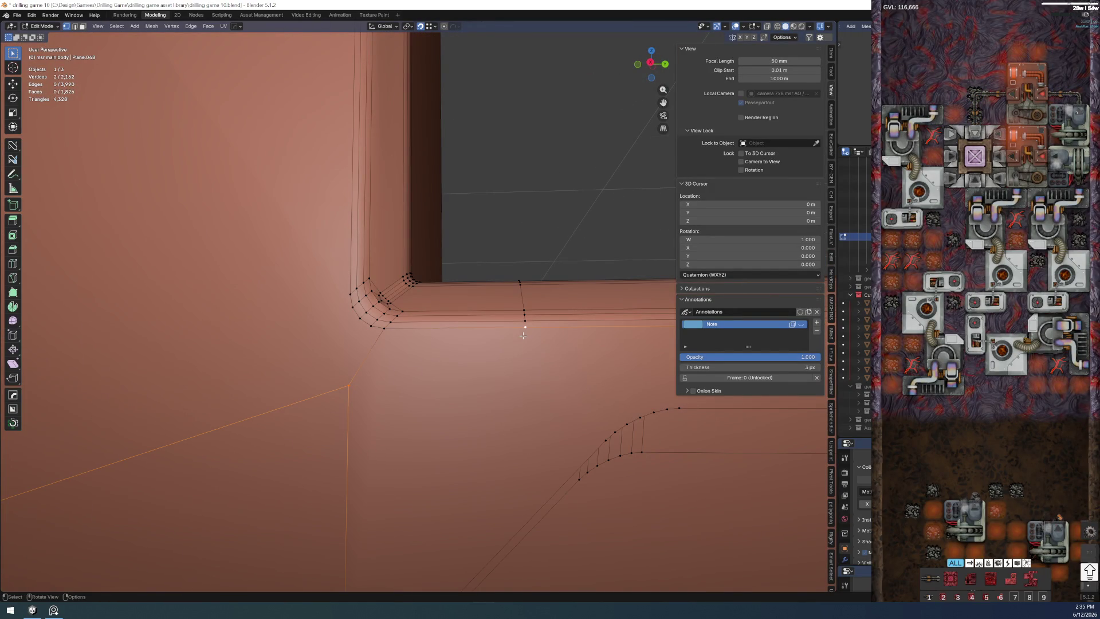
scroll(521, 338, "down", 5)
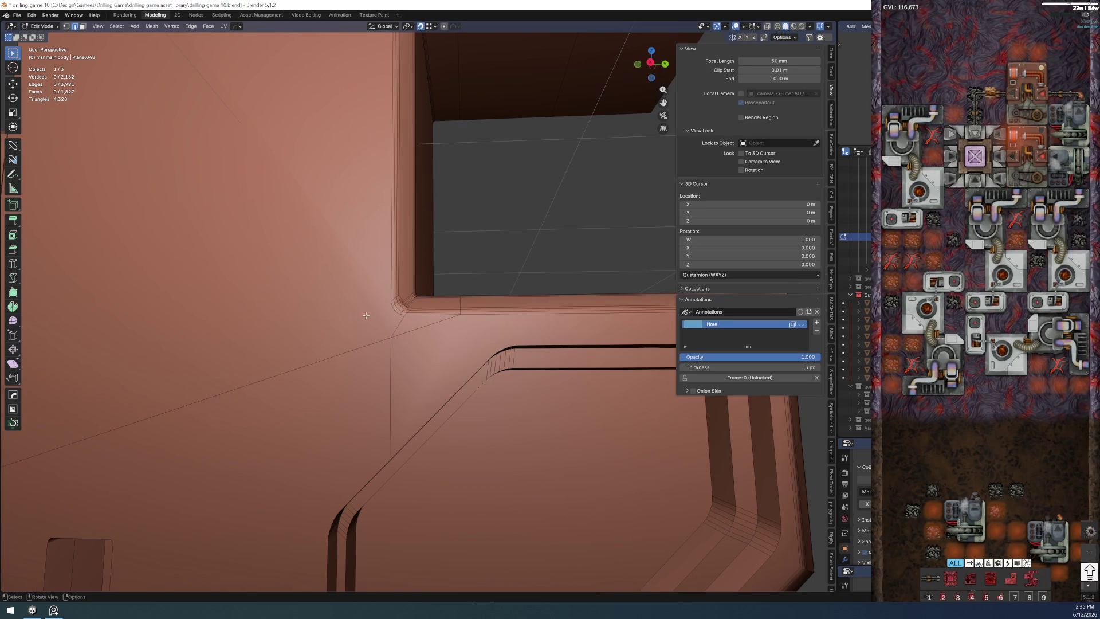
key("ctrl+x")
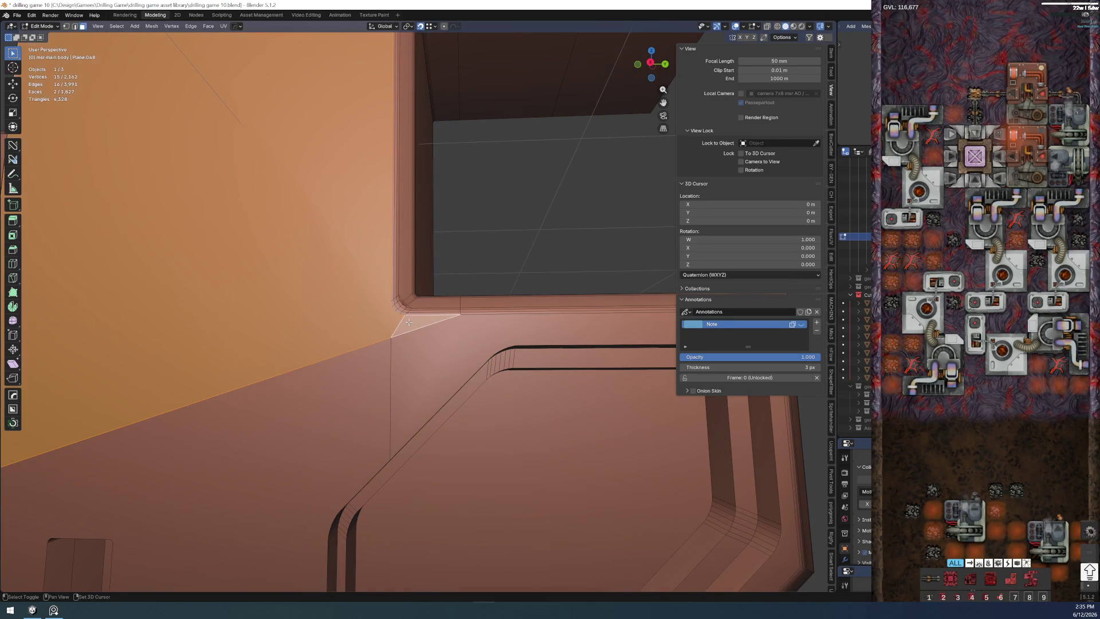
left_click(501, 222)
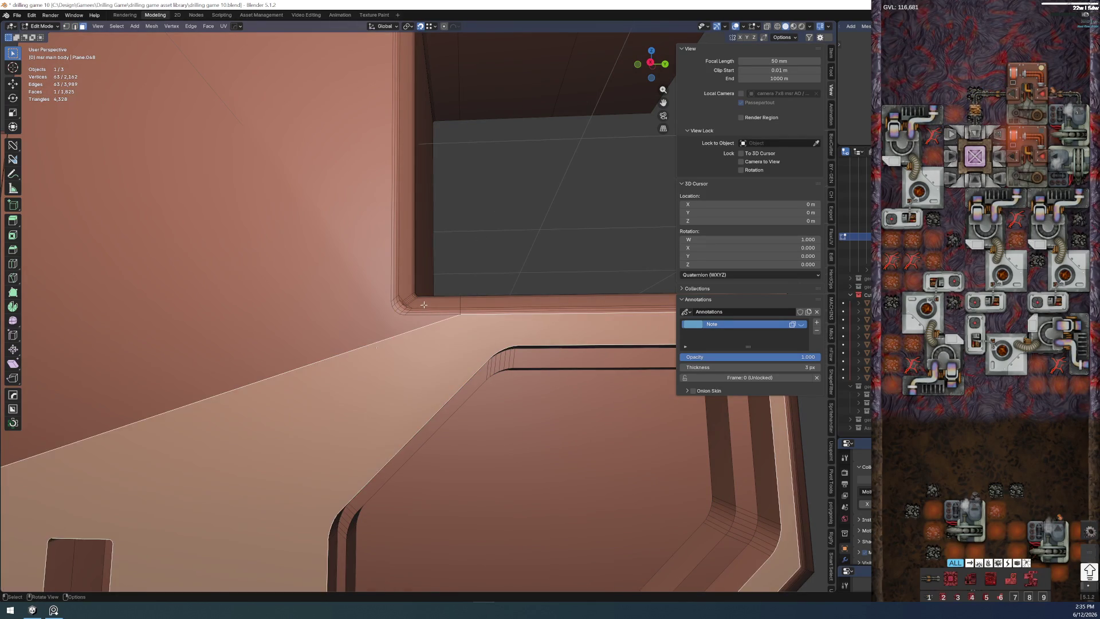
scroll(460, 290, "down", 4)
scroll(433, 298, "up", 1)
scroll(433, 284, "up", 1)
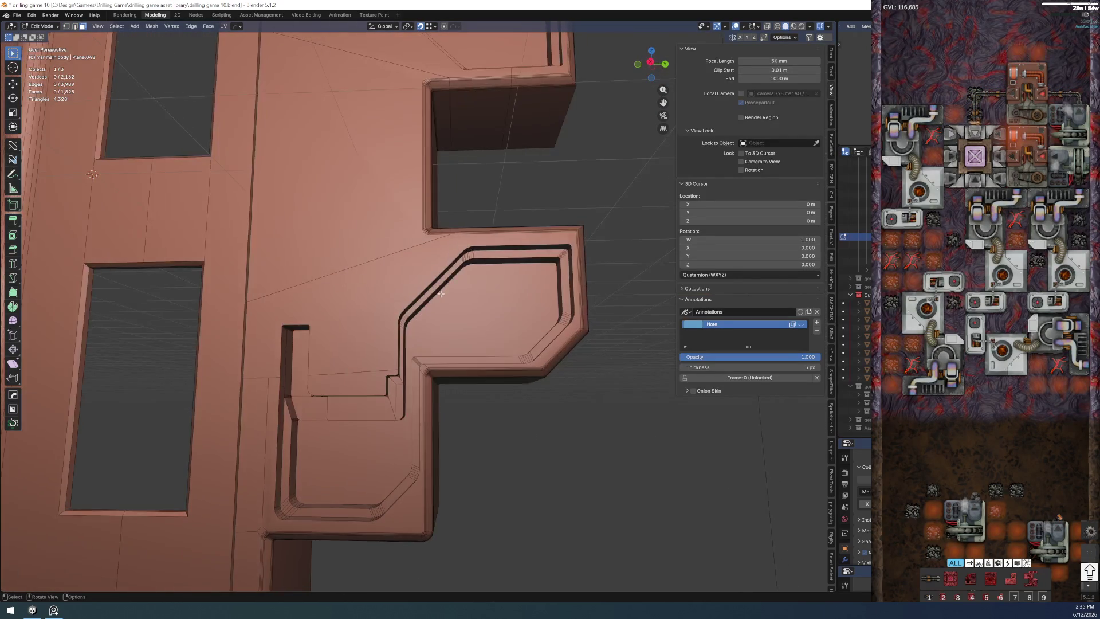
scroll(434, 271, "up", 1)
scroll(433, 257, "up", 1)
- Select the small ledge face and the large top face above the corner
mouse_move(433, 257)
left_mouse_down()
mouse_move(364, 314)
mouse_move(409, 362)
left_mouse_up()
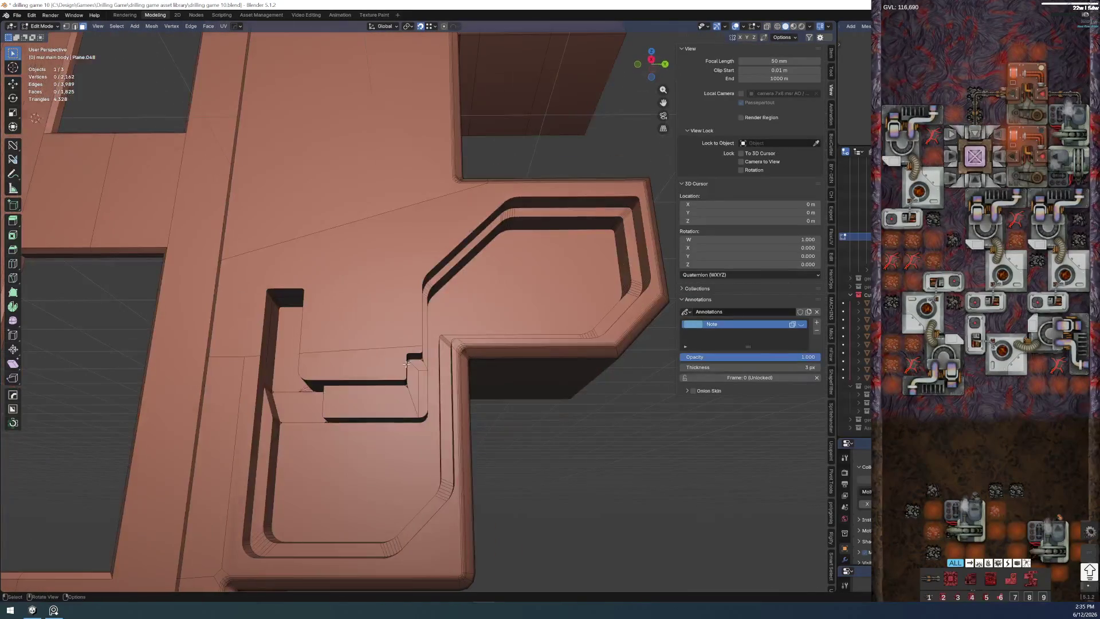
left_click(365, 362)
left_click(378, 339, "shift")
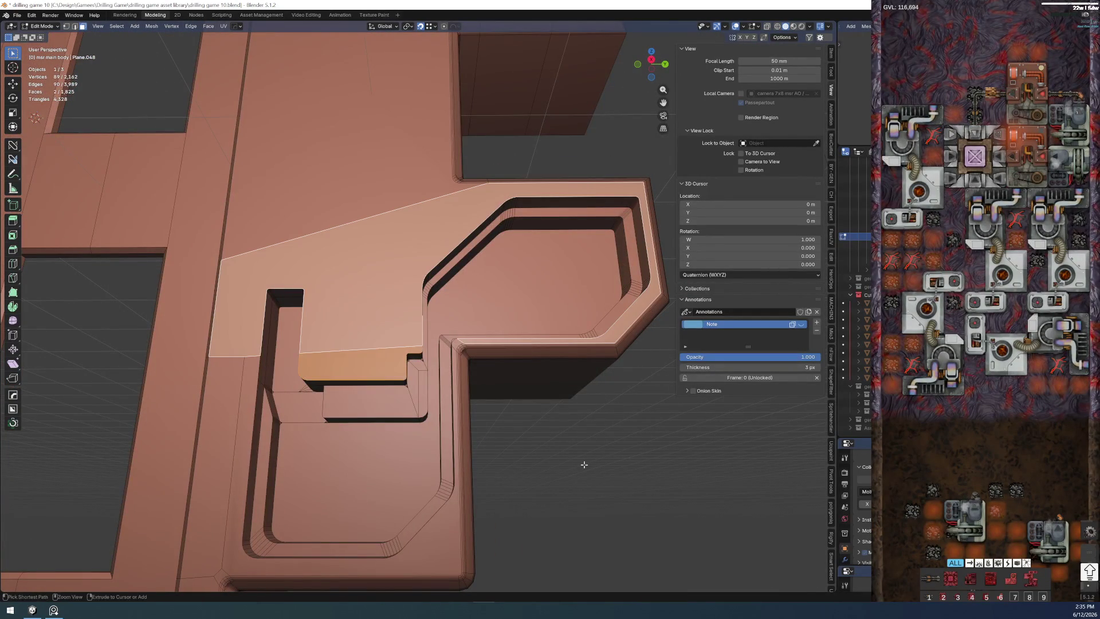
- Step back and forth through undo history to review the corner, then clear the selection
key("ctrl+z")
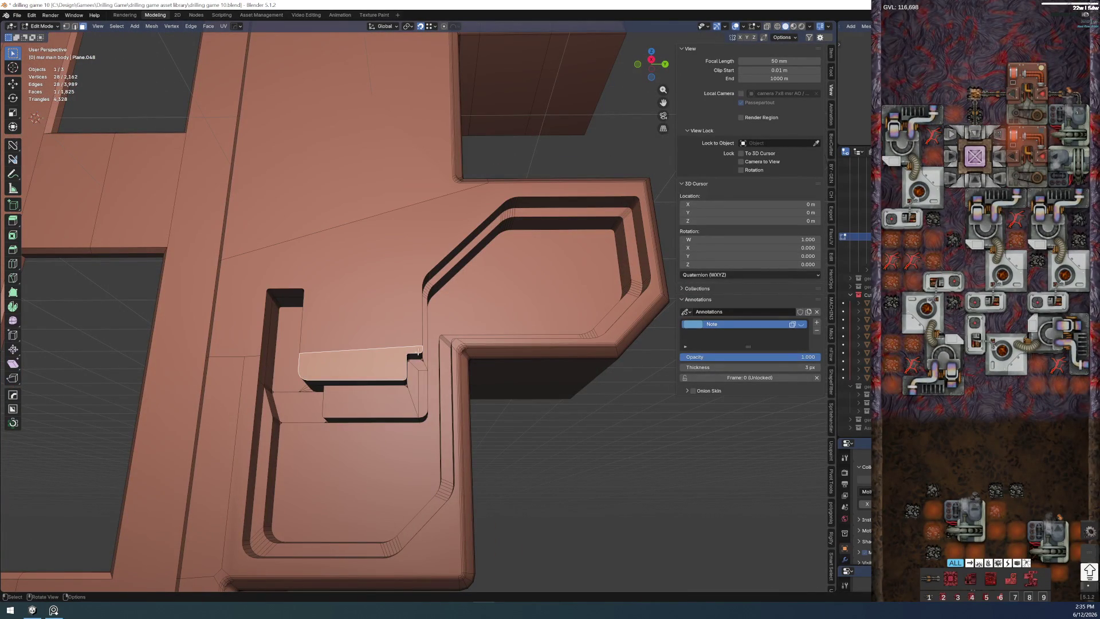
key("ctrl+shift+z")
key("ctrl+z")
key("ctrl+shift+z")
key("ctrl+z")
key("ctrl+z")
scroll(420, 316, "up", 2)
scroll(404, 320, "up", 2)
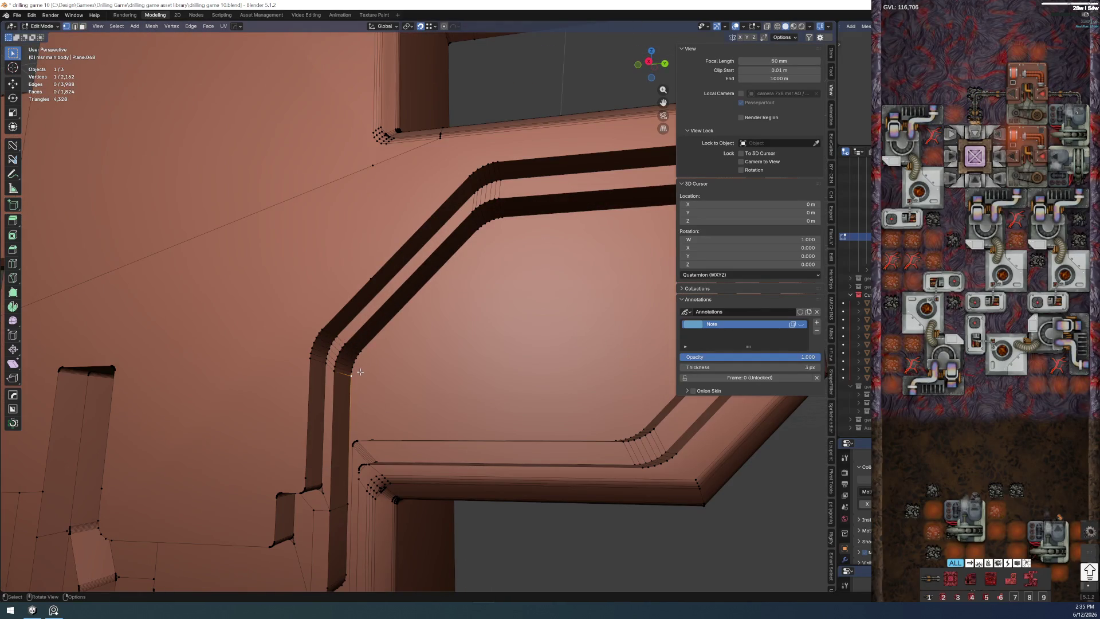
scroll(387, 325, "up", 1)
scroll(387, 325, "up", 2)
scroll(362, 320, "up", 2)
key("ctrl+shift+z")
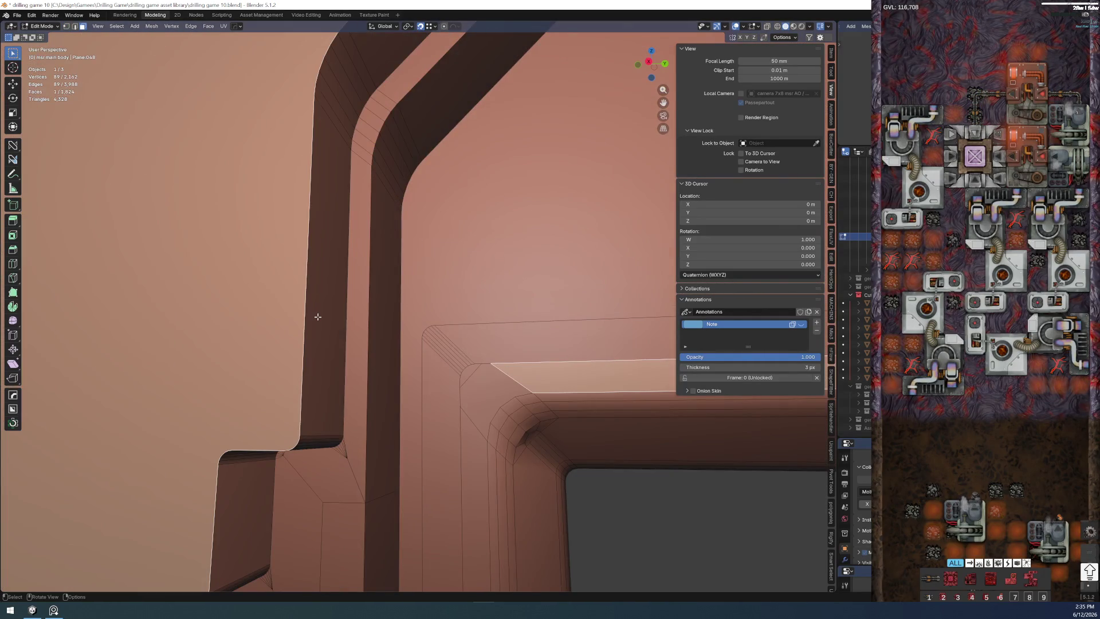
left_click_drag(317, 316, 322, 305)
scroll(323, 305, "up", 2)
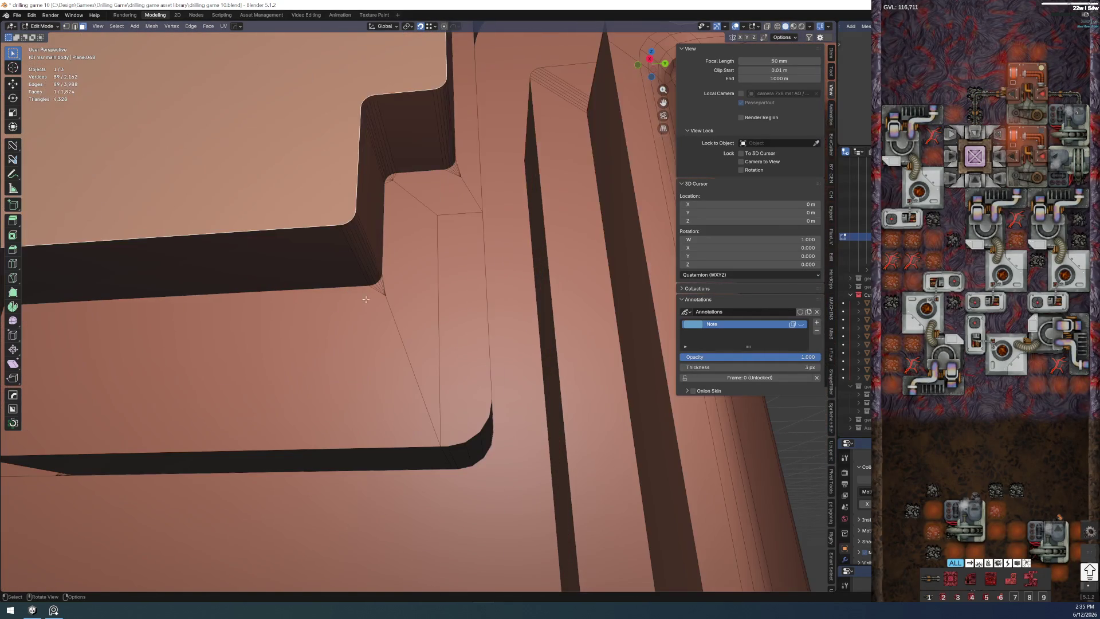
scroll(425, 296, "down", 2)
scroll(421, 297, "down", 2)
key("alt+a")
scroll(413, 299, "up", 2)
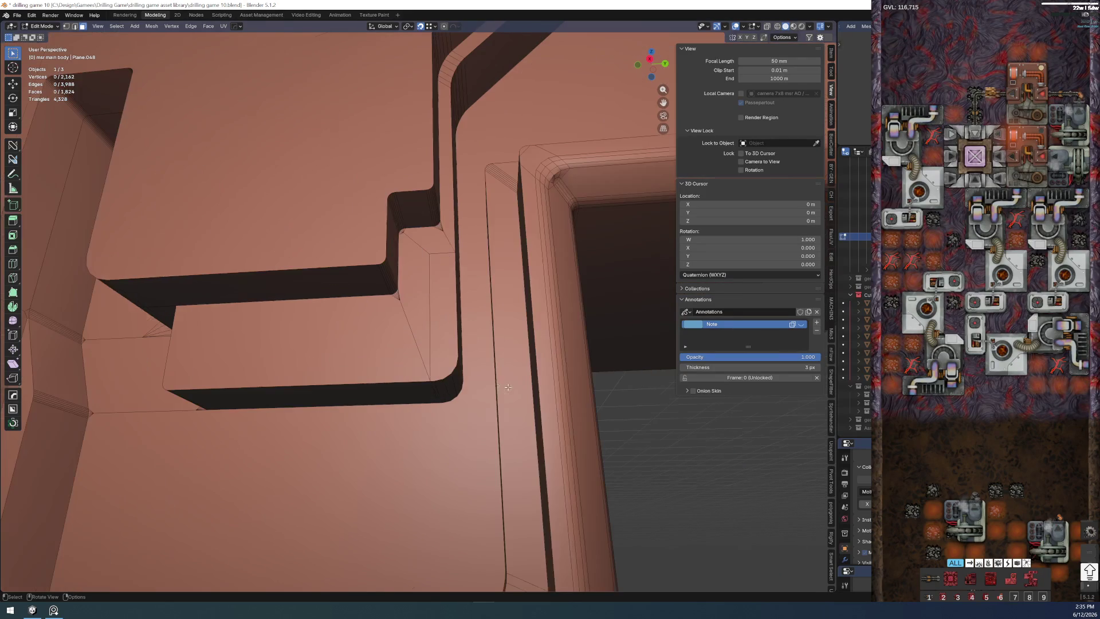
scroll(413, 299, "up", 2)
- Circle-select the recess corner faces and top bevel faces, then zoom onto the stepped corner
key("c")
left_click(389, 296)
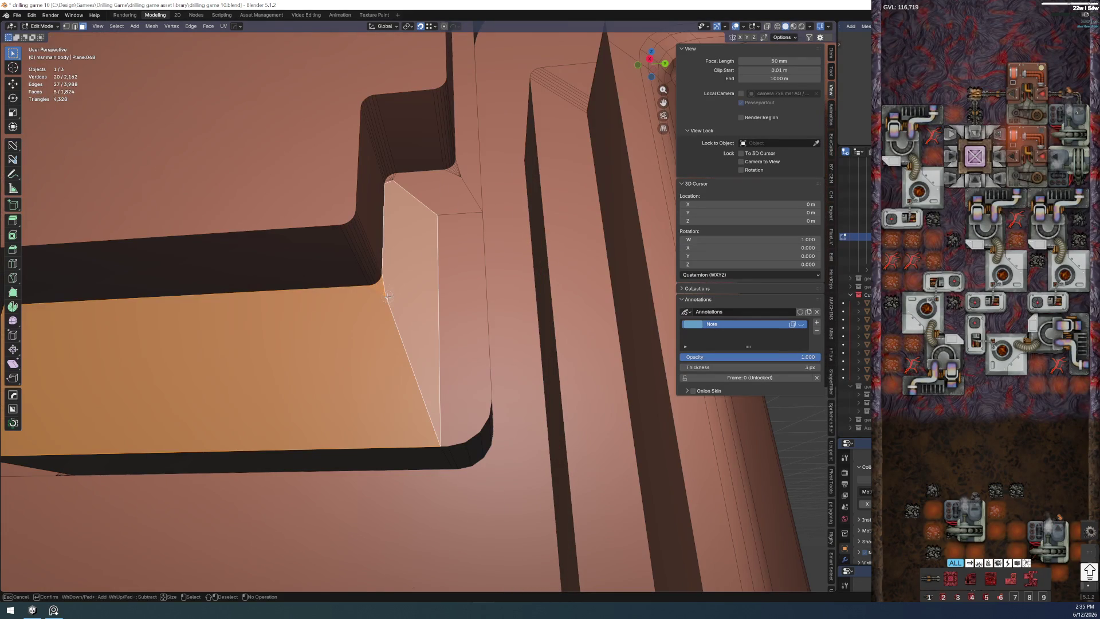
left_click_drag(398, 200, 393, 184)
left_click(459, 186)
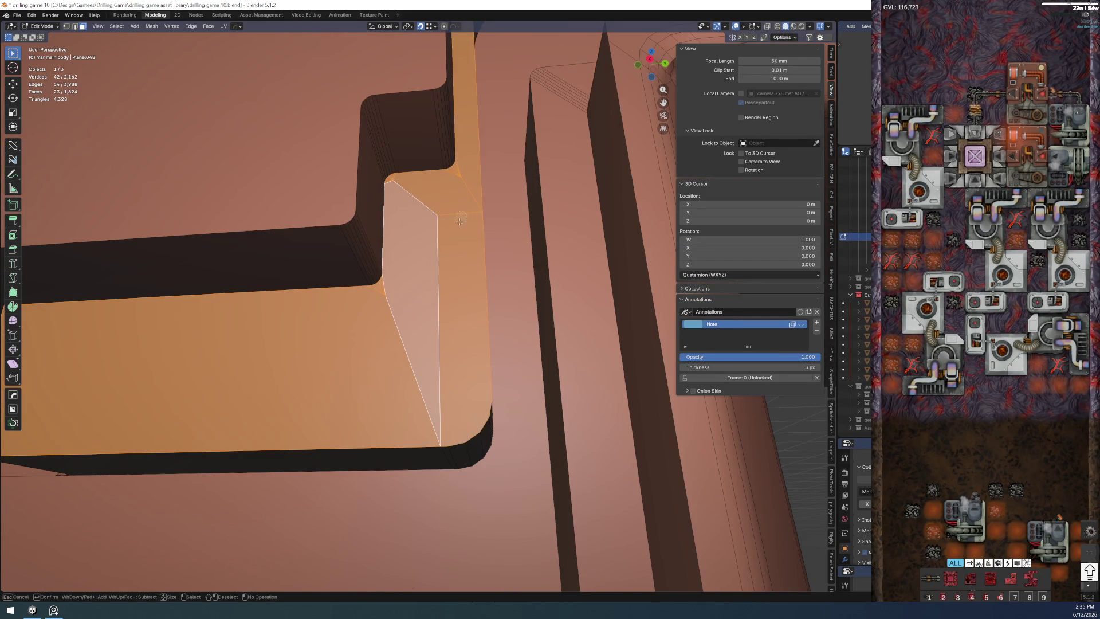
key("Return")
scroll(447, 258, "down", 2)
scroll(443, 269, "down", 2)
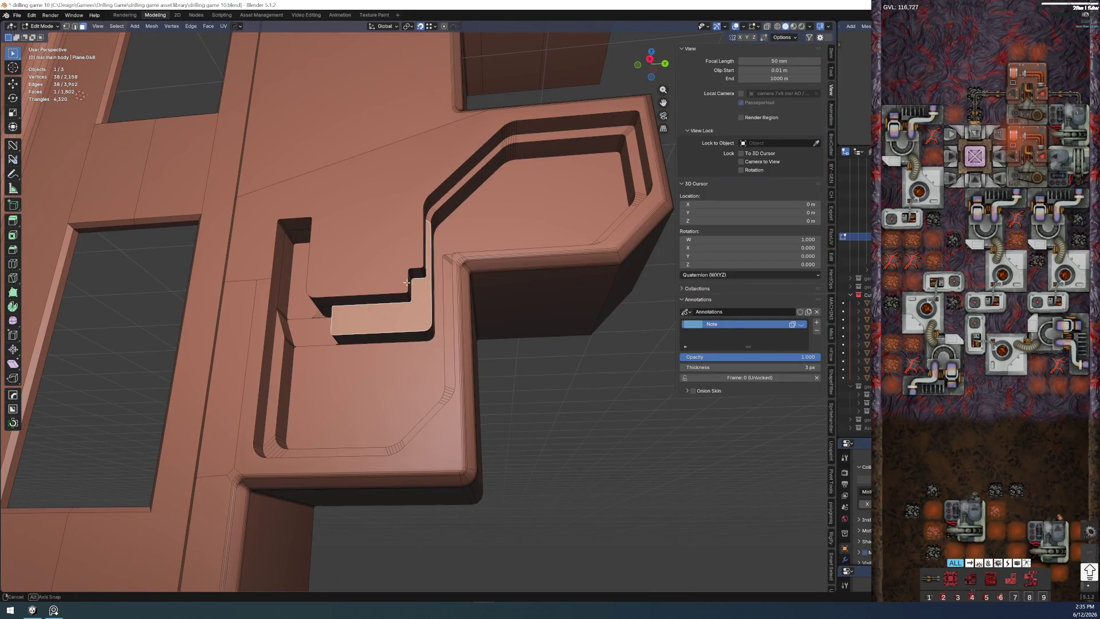
scroll(470, 198, "up", 5)
mouse_move(470, 199)
left_mouse_down()
mouse_move(363, 291)
mouse_move(418, 288)
left_mouse_up()
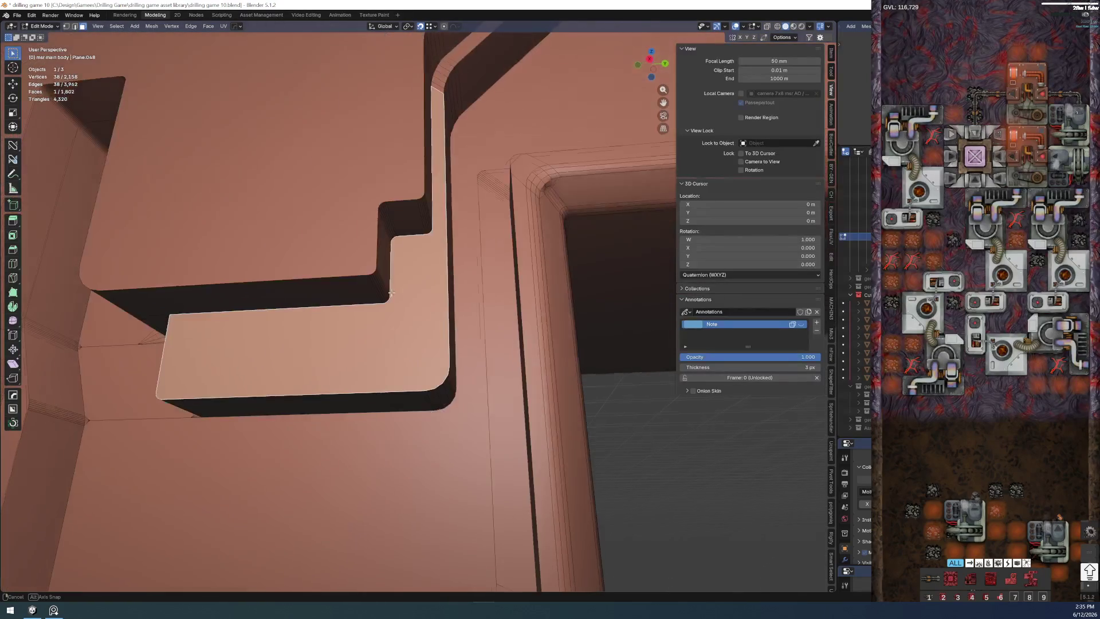
- Circle-select the stray faces and a corner vertex at the stepped corner and inspect the result
left_click(405, 257)
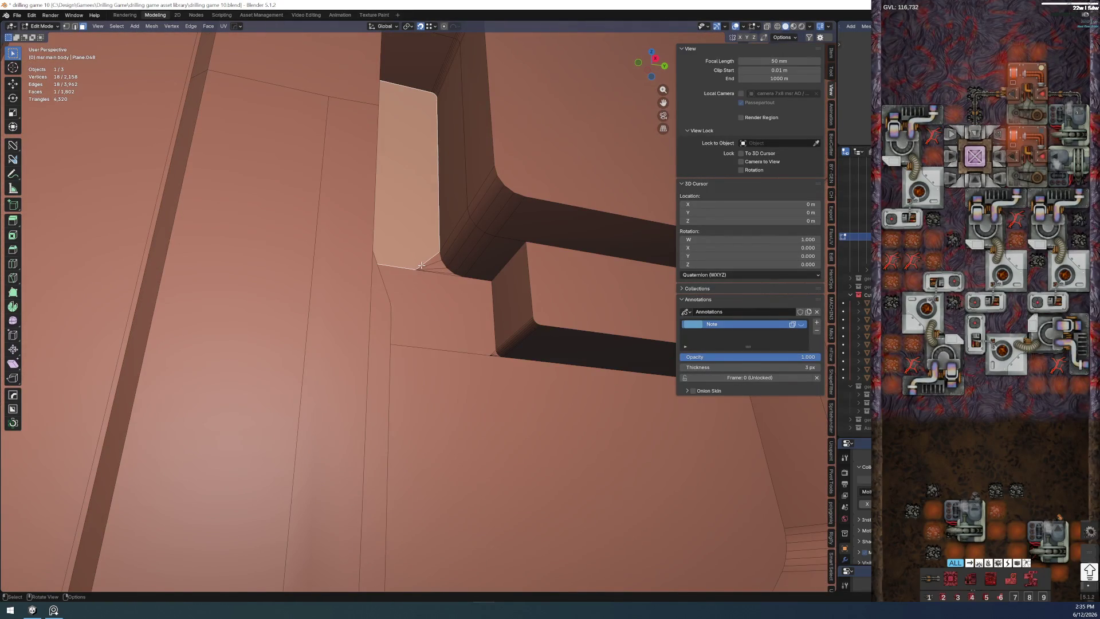
key("c")
left_click(433, 294)
left_click(479, 349)
mouse_move(479, 349)
left_mouse_down()
mouse_move(429, 354)
mouse_move(400, 410)
left_mouse_up()
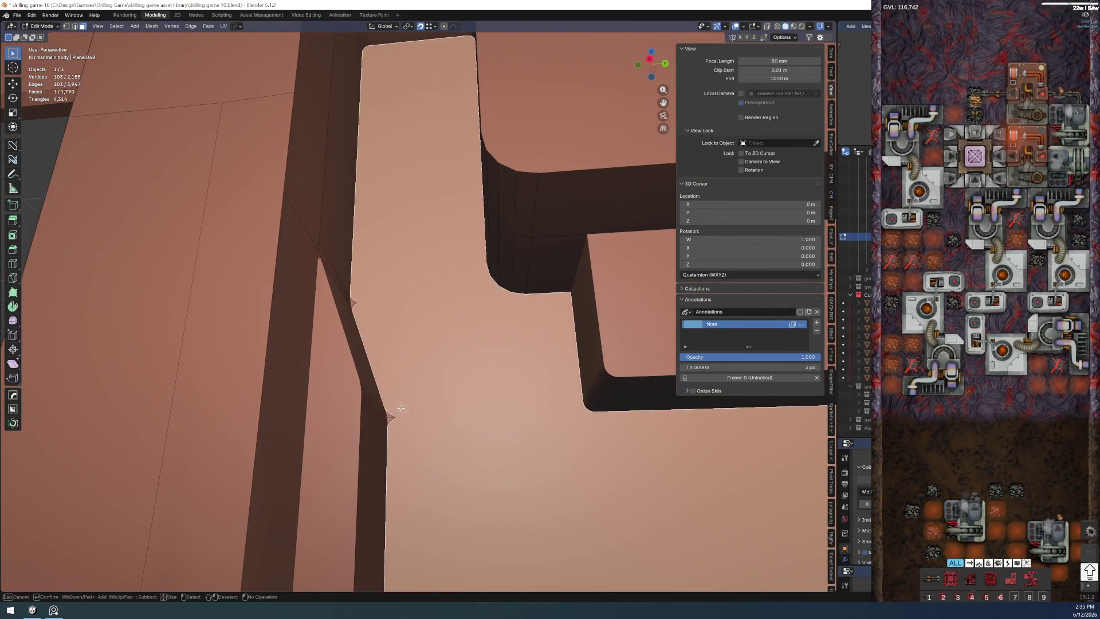
left_click(356, 298)
right_click(390, 298)
mouse_move(428, 345)
left_mouse_down()
mouse_move(415, 362)
mouse_move(349, 373)
mouse_move(385, 337)
mouse_move(391, 308)
mouse_move(381, 386)
mouse_move(364, 389)
mouse_move(383, 400)
mouse_move(362, 385)
mouse_move(386, 381)
mouse_move(350, 416)
mouse_move(409, 344)
left_mouse_up()
scroll(391, 309, "down", 3)
scroll(381, 386, "up", 5)
scroll(387, 381, "up", 2)
scroll(350, 416, "down", 3)
scroll(417, 328, "up", 3)
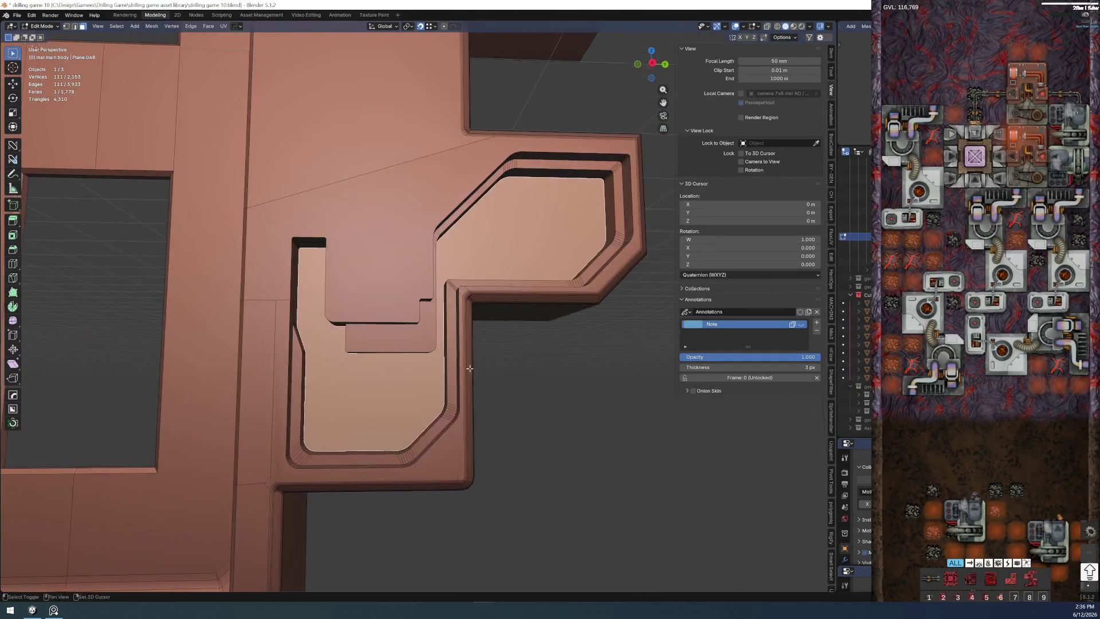
scroll(416, 328, "up", 3)
scroll(310, 343, "up", 2)
scroll(311, 344, "up", 2)
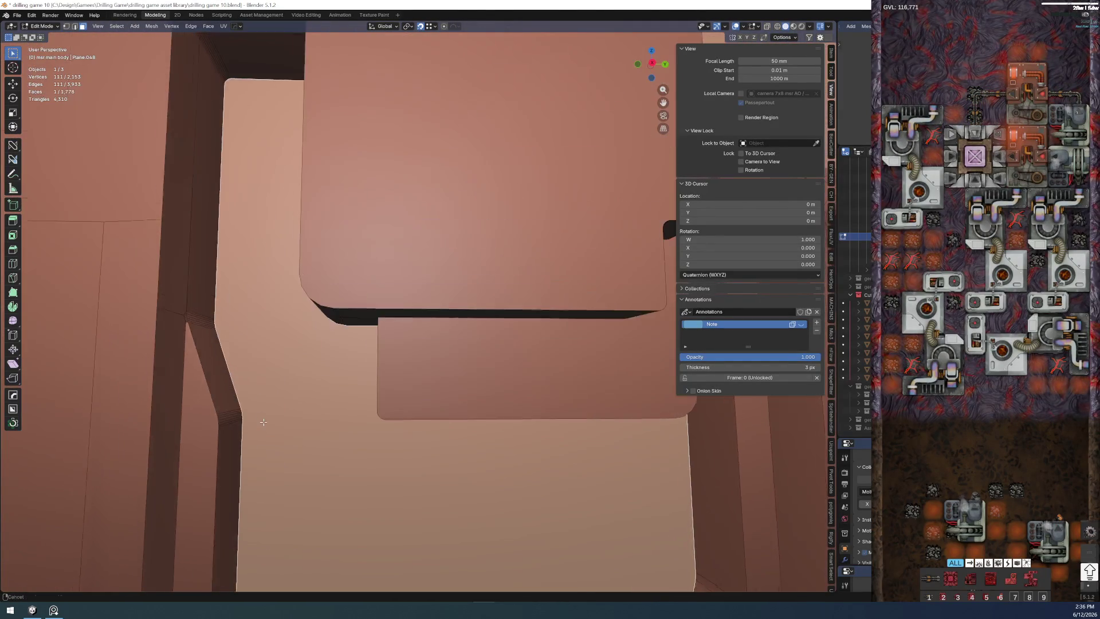
scroll(310, 342, "up", 2)
scroll(258, 370, "up", 2)
scroll(211, 397, "up", 2)
scroll(210, 397, "up", 2)
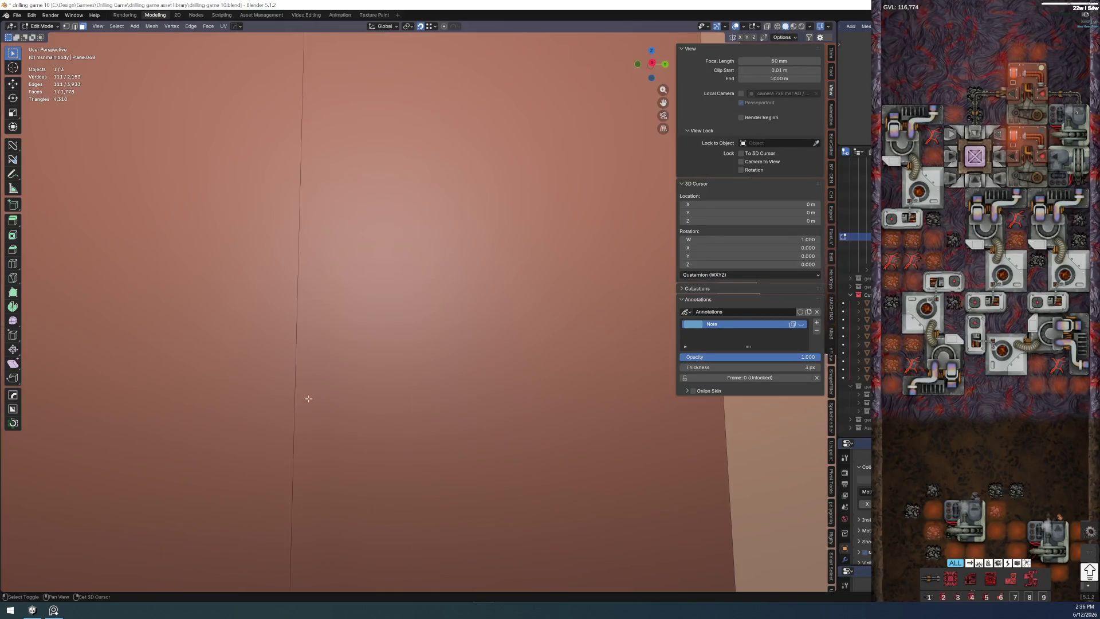
scroll(309, 399, "up", 2)
scroll(263, 388, "up", 2)
- Connect the two corner vertices with a new edge splitting the narrow sliver face
left_click(230, 377)
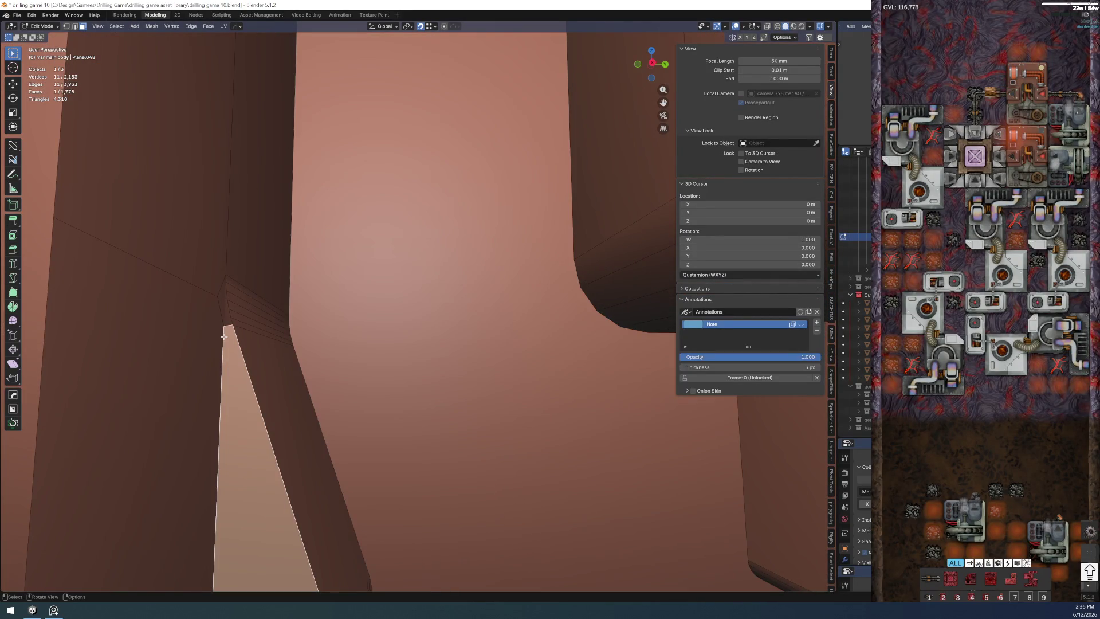
left_click(227, 328)
left_click(226, 275, "shift")
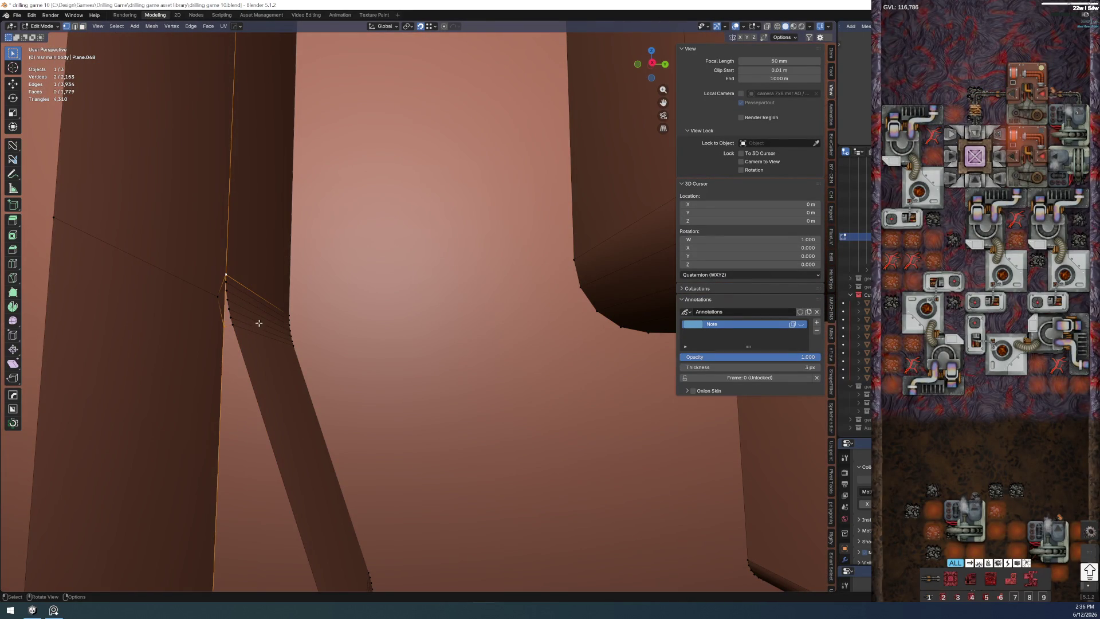
scroll(260, 322, "down", 3)
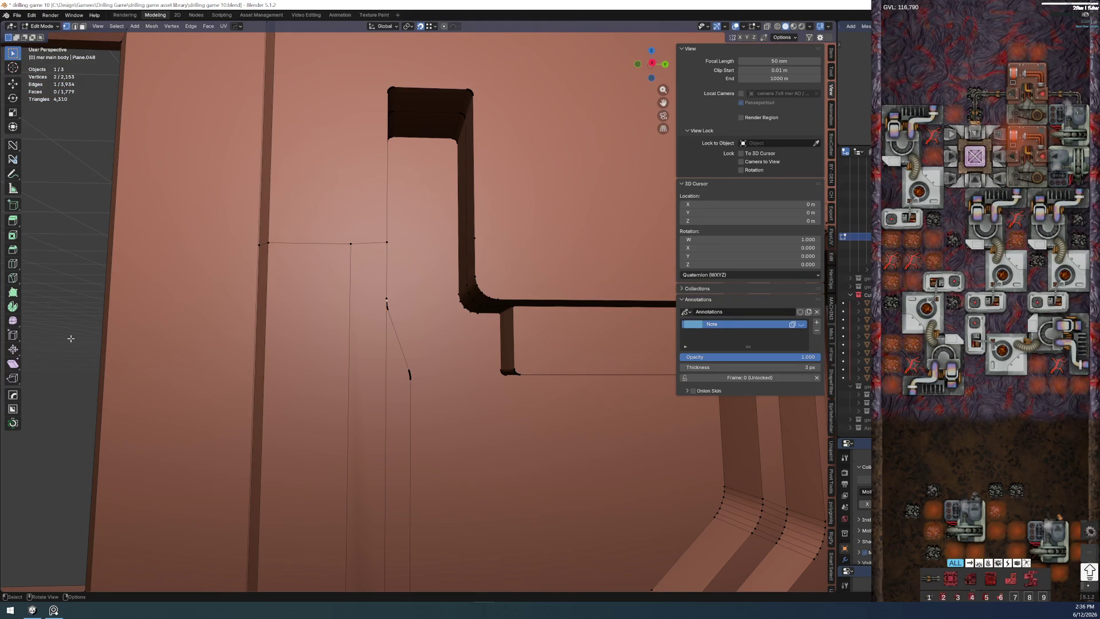
scroll(392, 389, "down", 4)
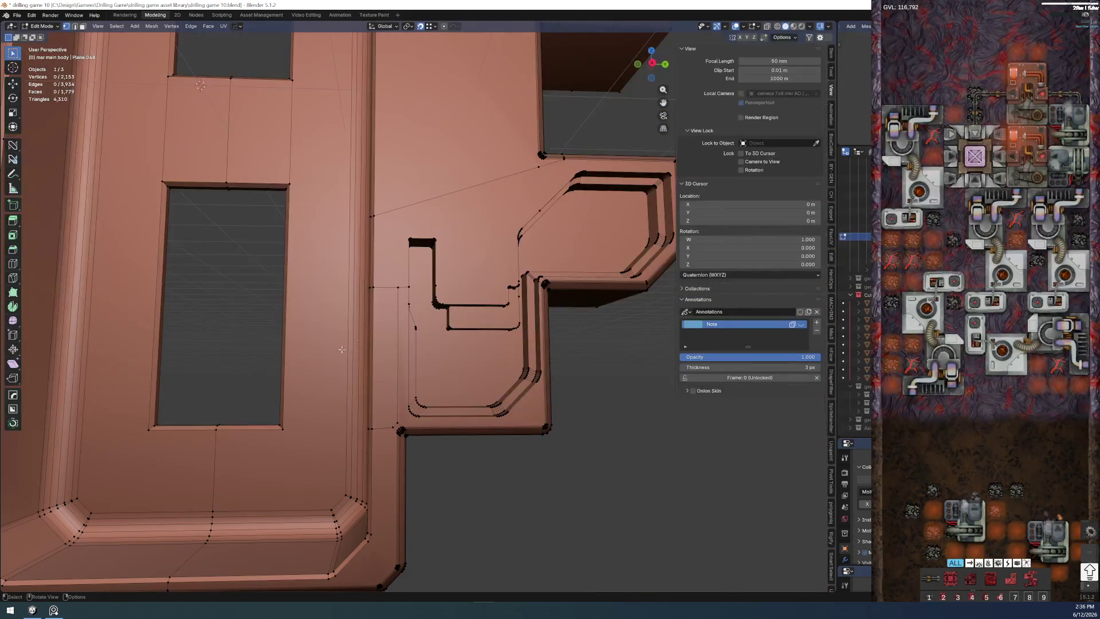
- Save the file as drilling game 10.blend
left_click(16, 14)
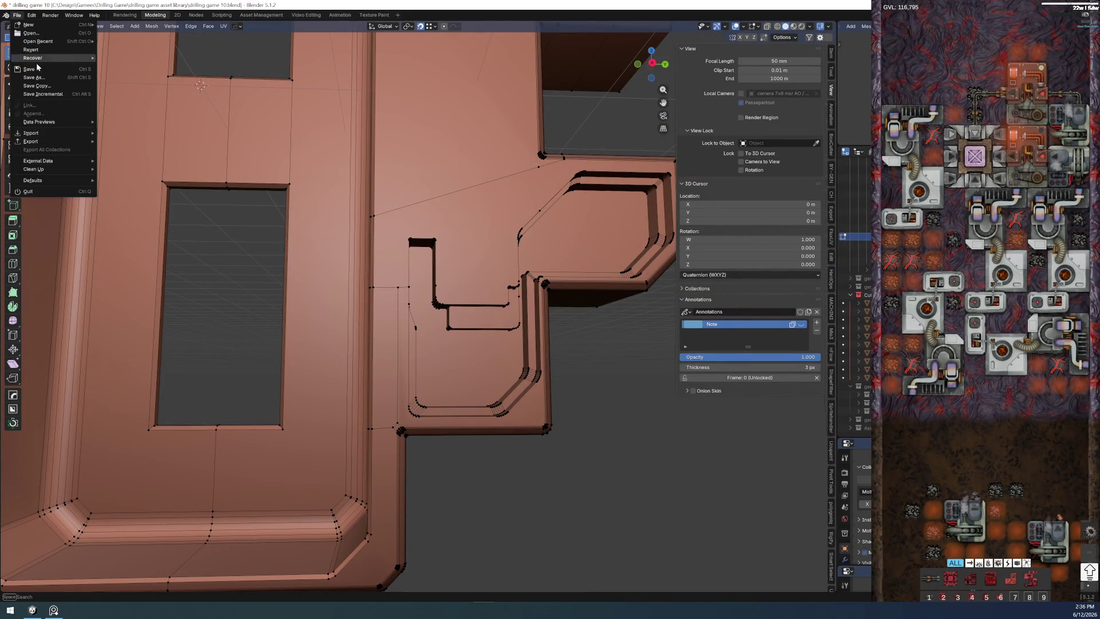
left_click(28, 69)
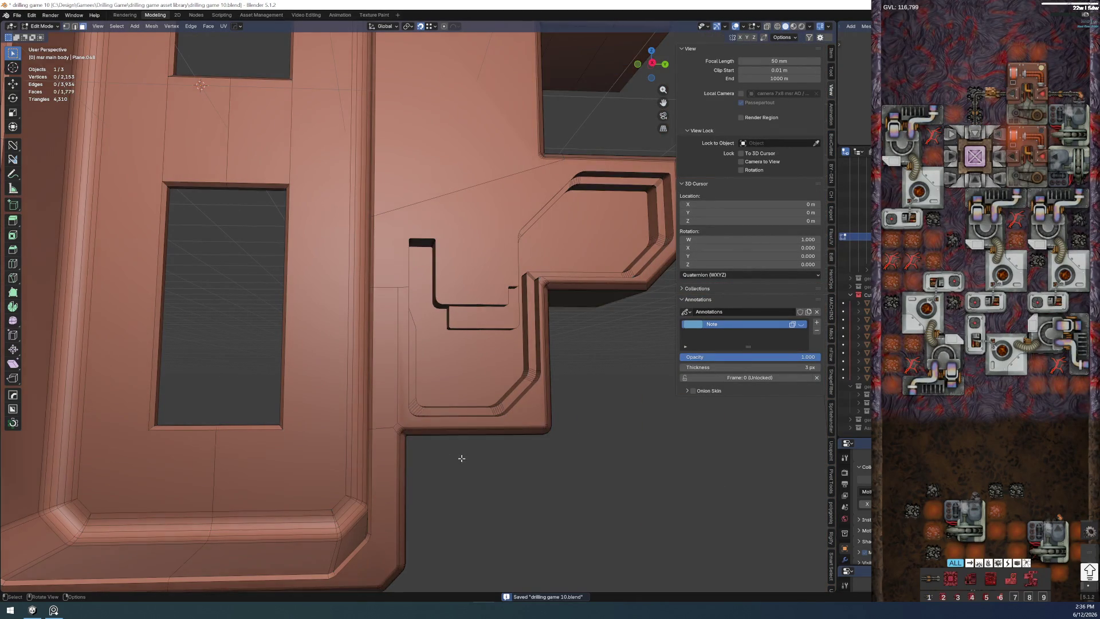
scroll(387, 408, "up", 2)
- Orbit to the stepped cutout's outer corner and begin a loop cut across the rim
left_click_drag(387, 409, 367, 373)
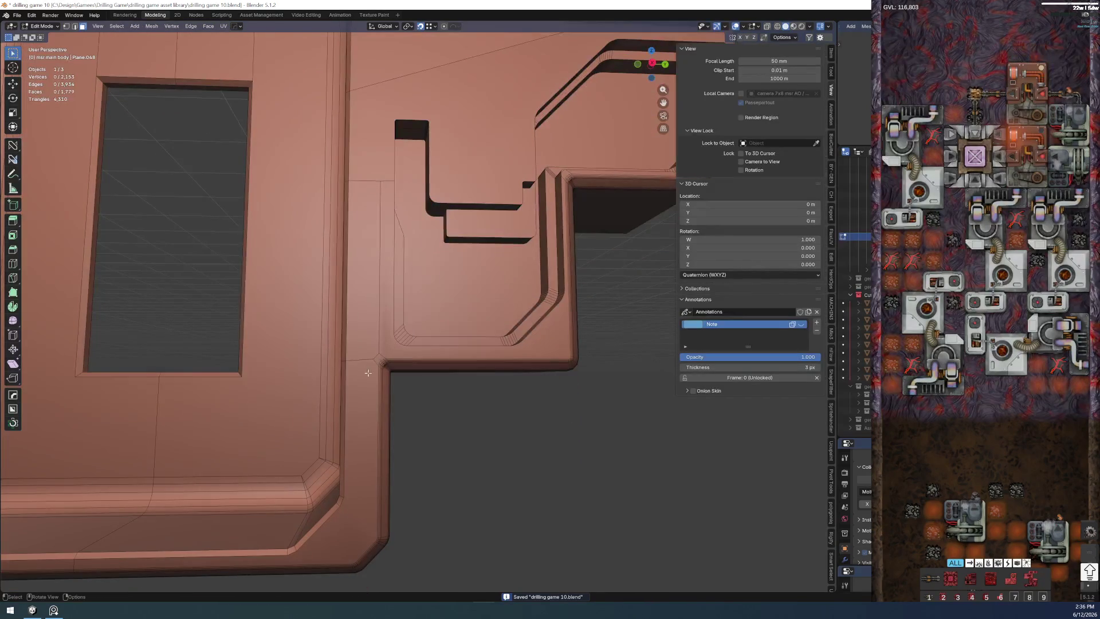
left_click_drag(369, 294, 395, 443)
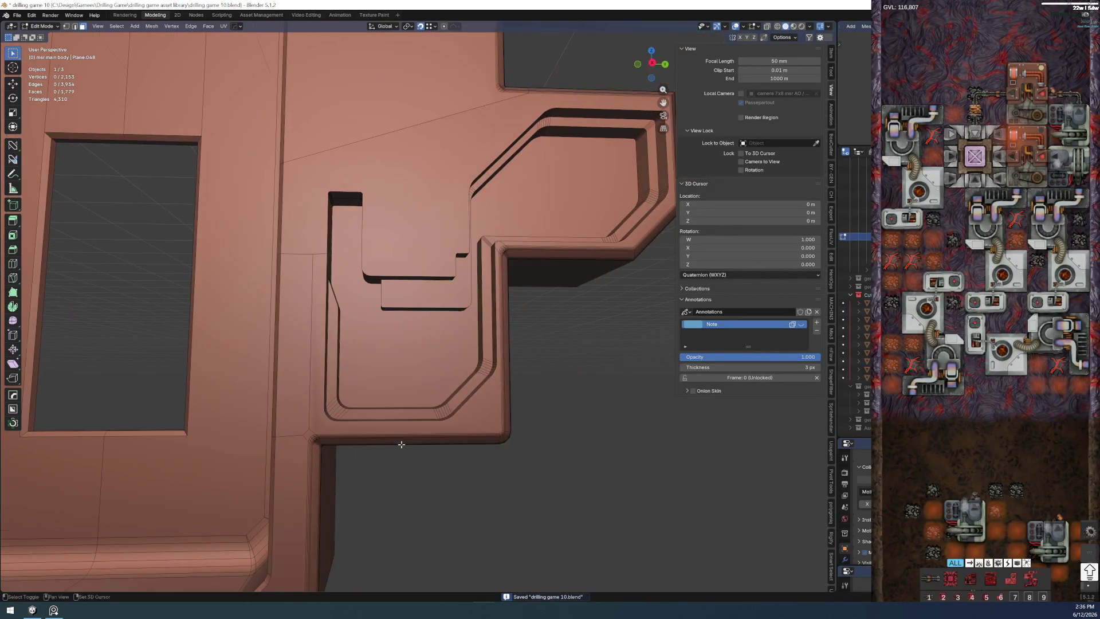
left_click_drag(476, 381, 423, 351)
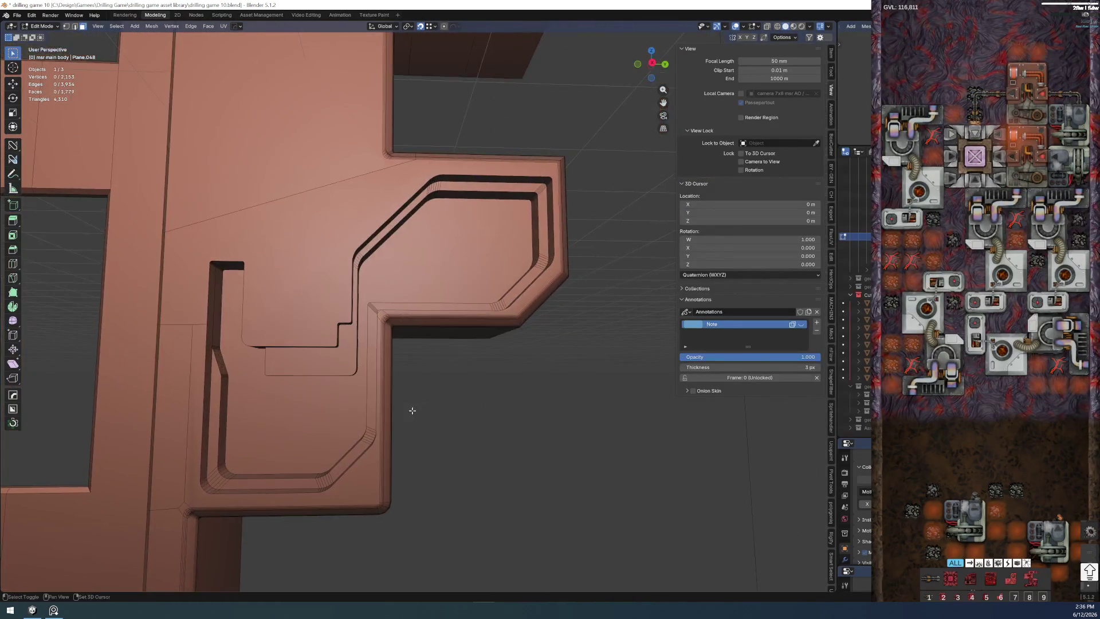
key("ctrl+r")
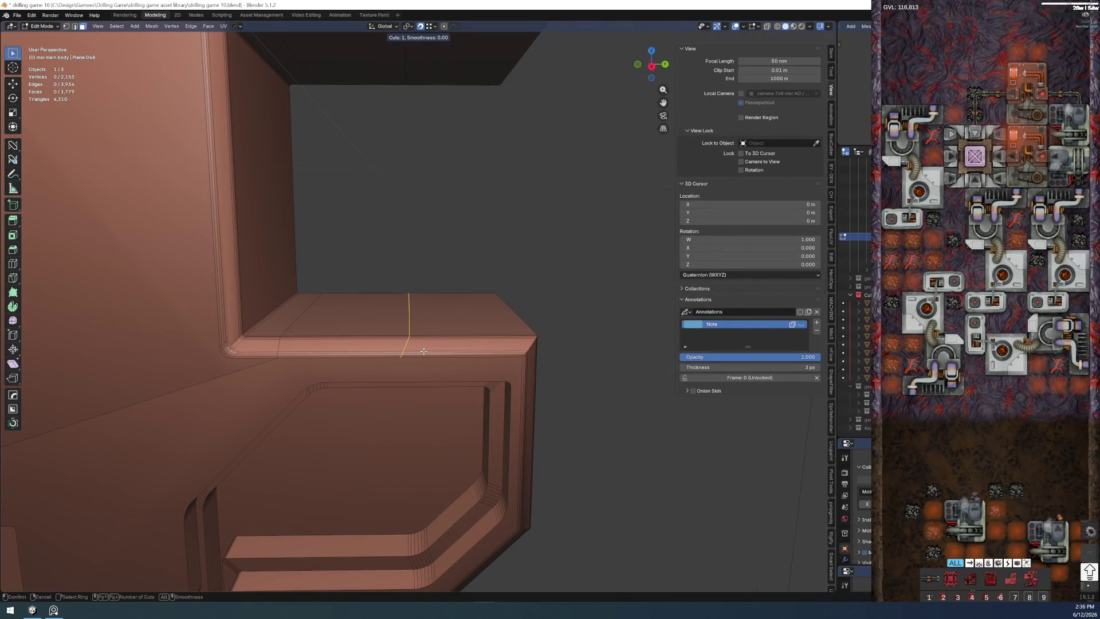
- Add a centred loop cut across the rim and subdivide the long rim edge
left_click(423, 351)
right_click(423, 351)
scroll(410, 370, "up", 5)
left_click_drag(393, 423, 401, 344)
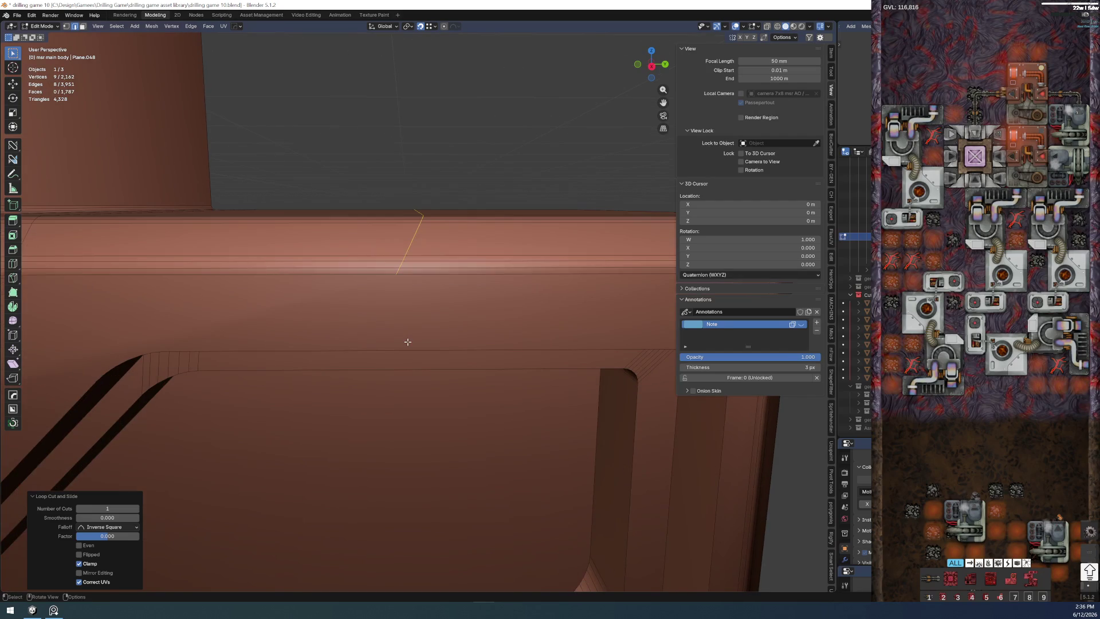
left_click(401, 348)
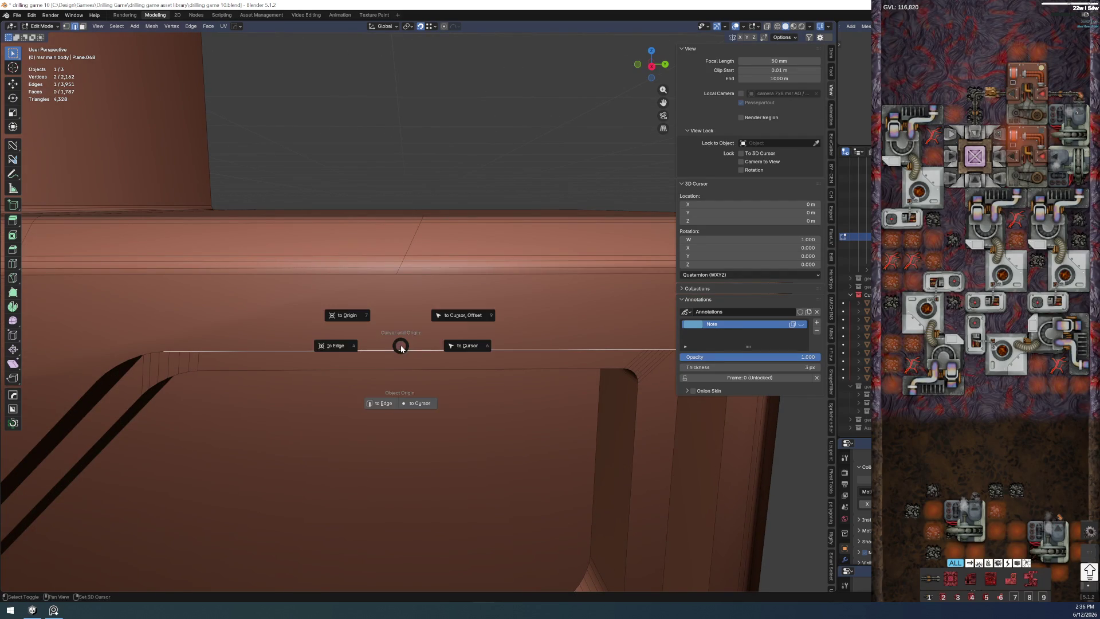
right_click(400, 345)
left_click(395, 352)
- Connect the midpoint and loop-cut vertices with J, then flatten the connecting edges to 0 on Y
key("1")
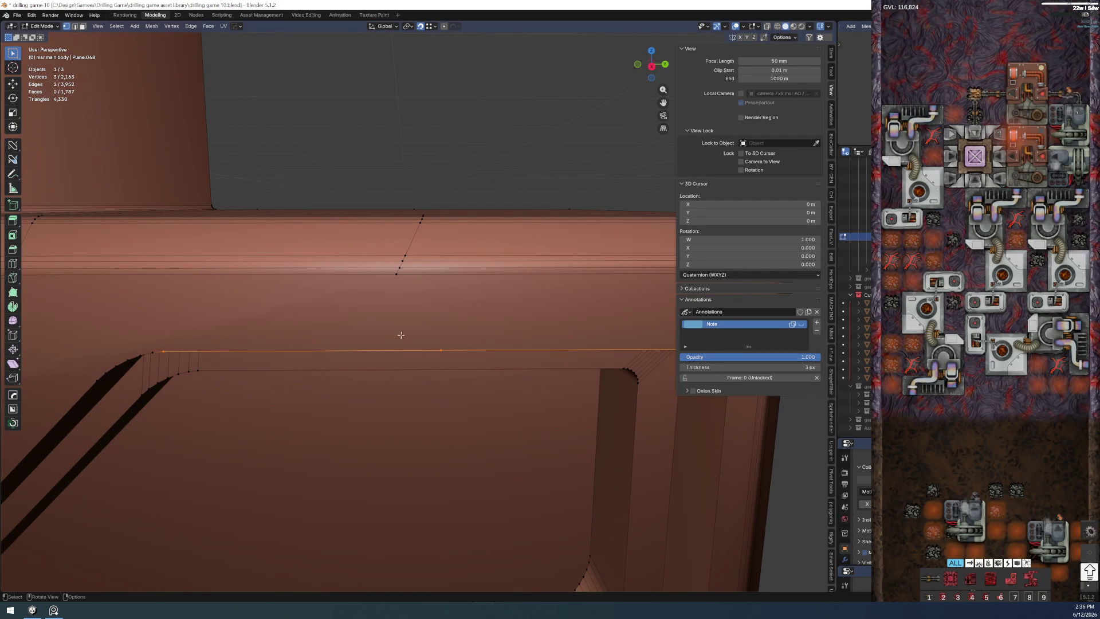
left_click(398, 271)
left_click(440, 351, "shift")
key("j")
double_click(425, 180)
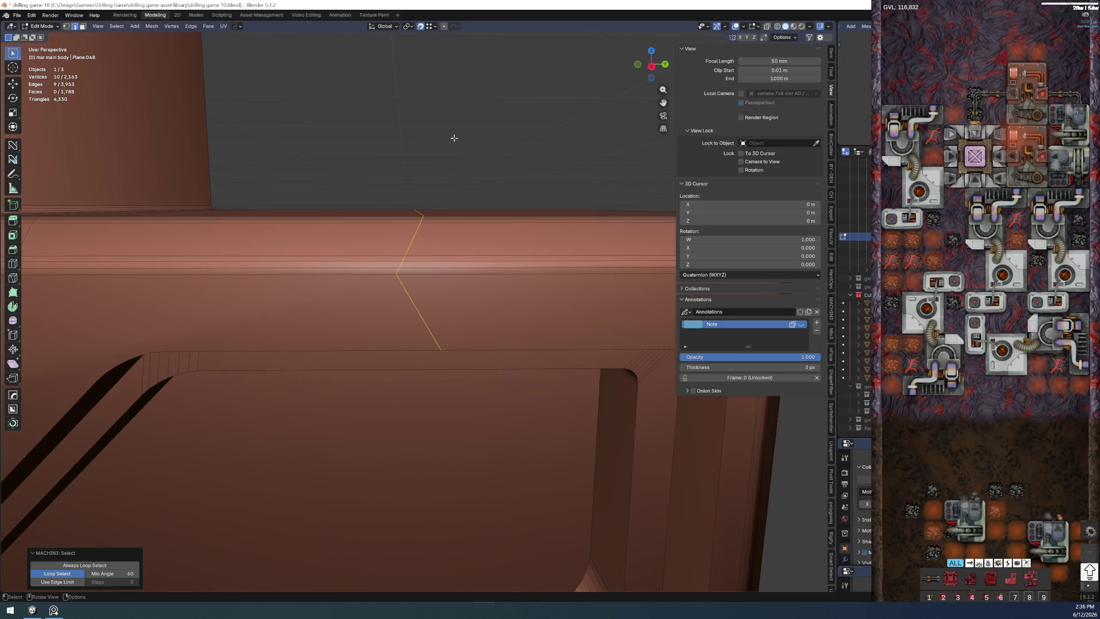
key("s")
key("y")
key("0")
key("Return")
scroll(315, 270, "up", 5)
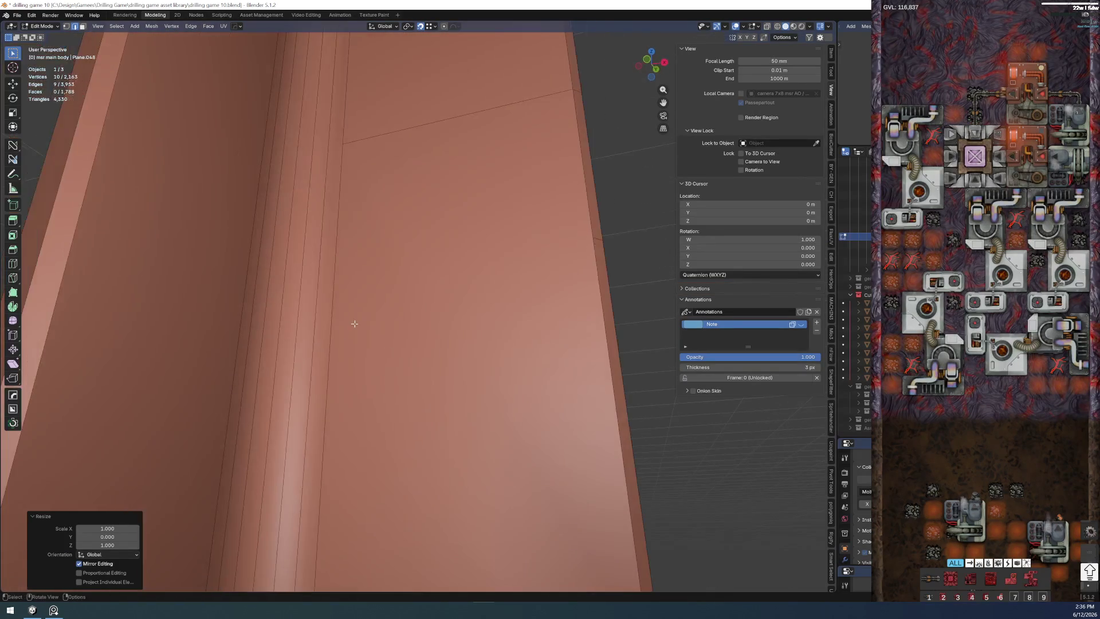
scroll(317, 349, "down", 5)
scroll(296, 286, "up", 1)
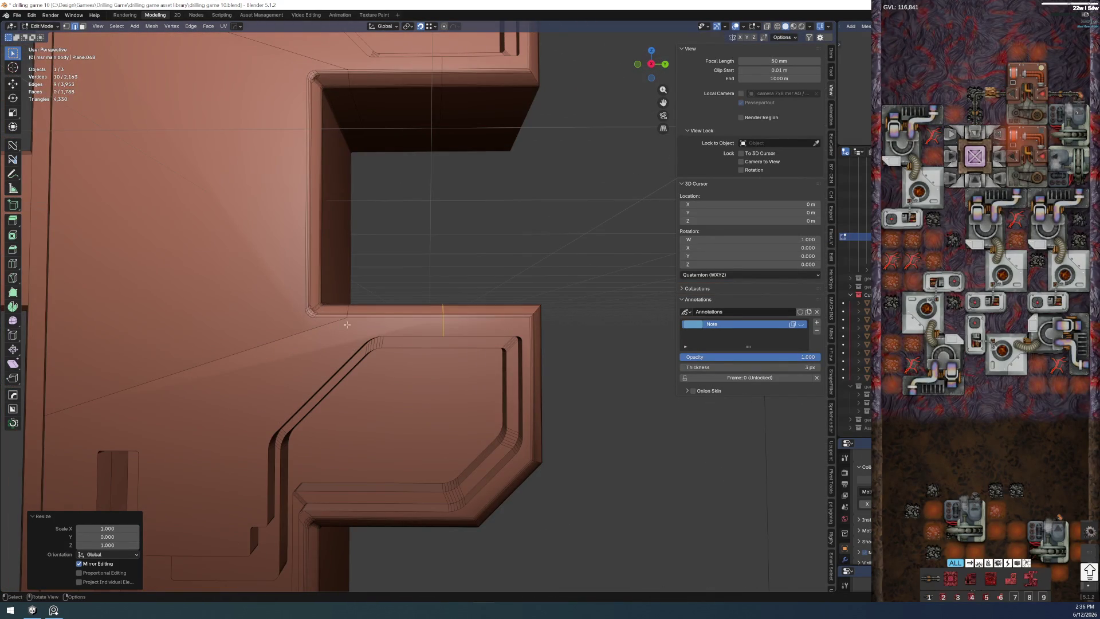
scroll(424, 344, "down", 5)
scroll(481, 258, "left", 3)
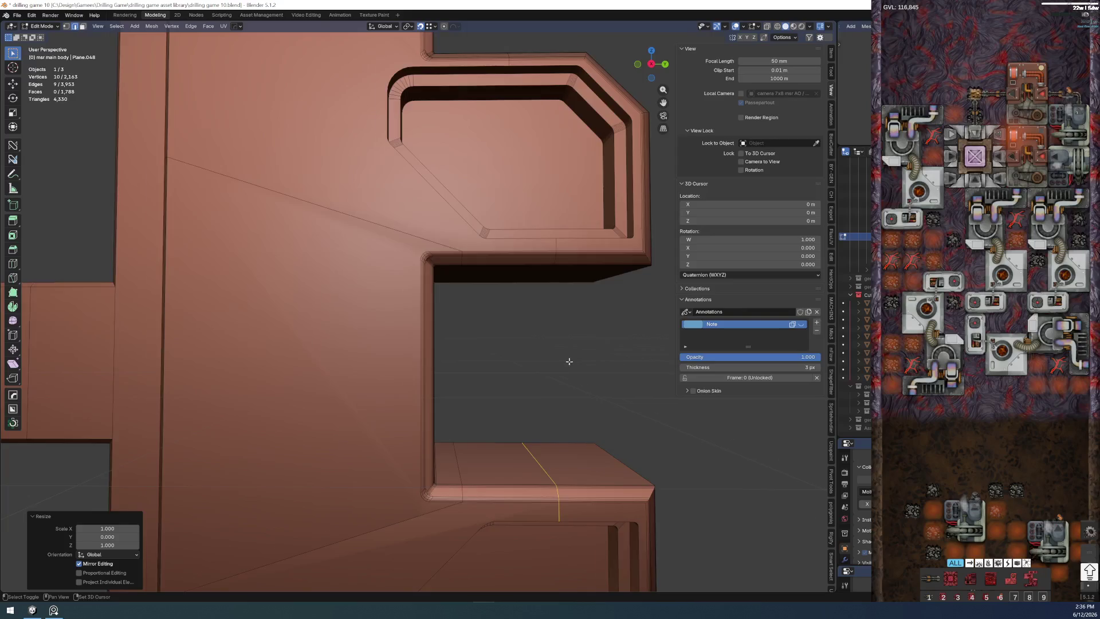
scroll(507, 399, "up", 2)
scroll(498, 396, "left", 1)
scroll(490, 393, "up", 2)
scroll(464, 301, "left", 2)
- Add a centred loop cut across the inset panel and connect its vertices with an edge
key("ctrl+r")
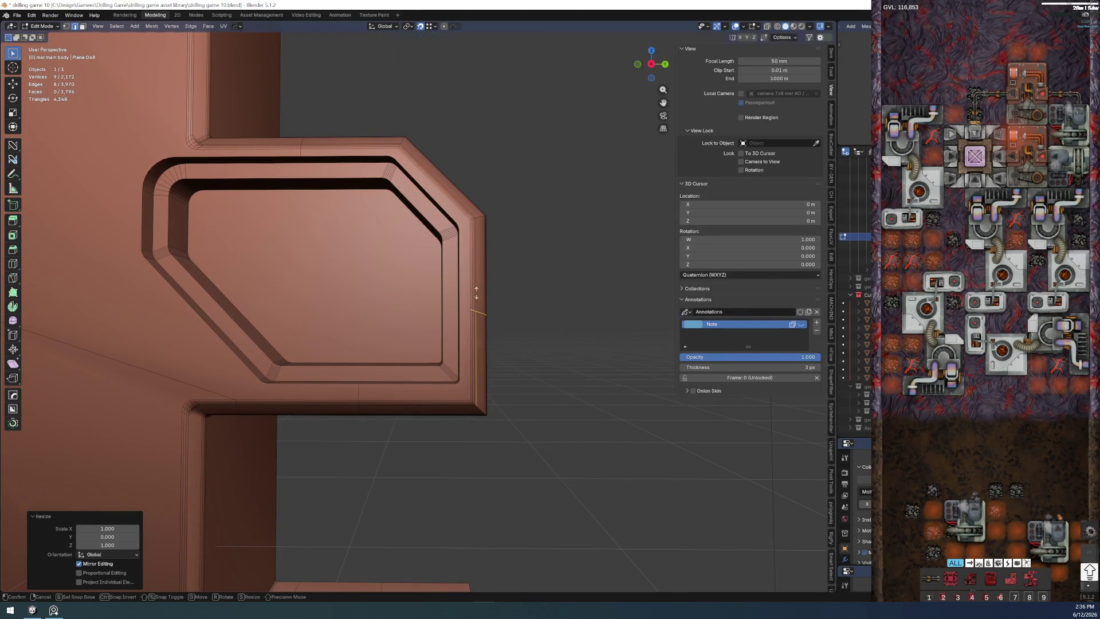
left_click(471, 310)
right_click(474, 312)
scroll(496, 319, "up", 1)
scroll(493, 317, "up", 1)
right_click(498, 314)
left_click(498, 314)
left_click(510, 308, "alt")
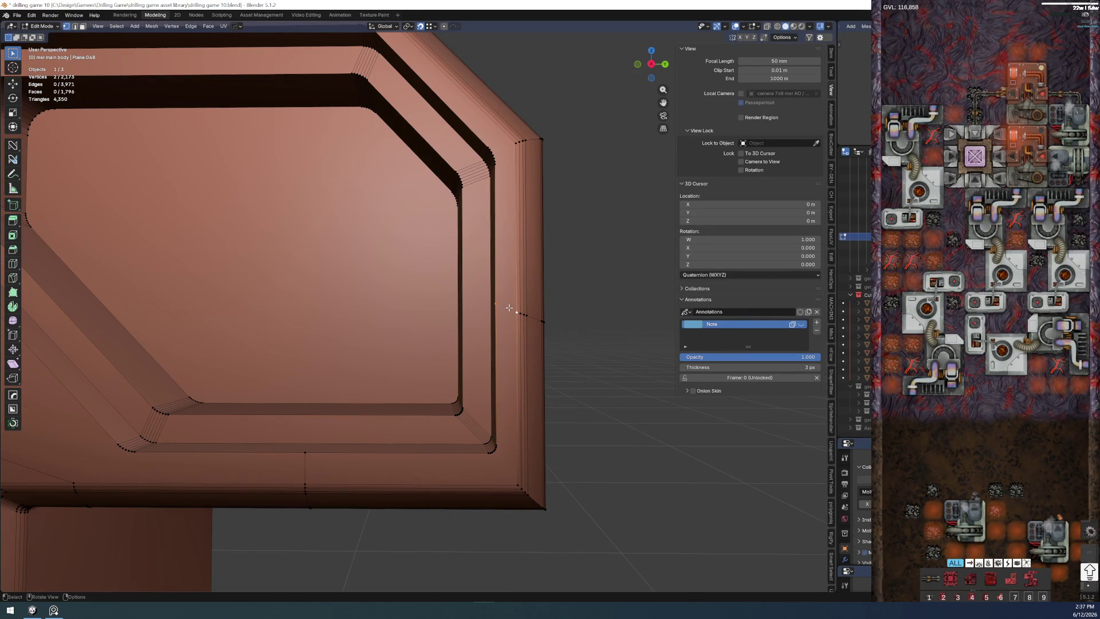
key("f")
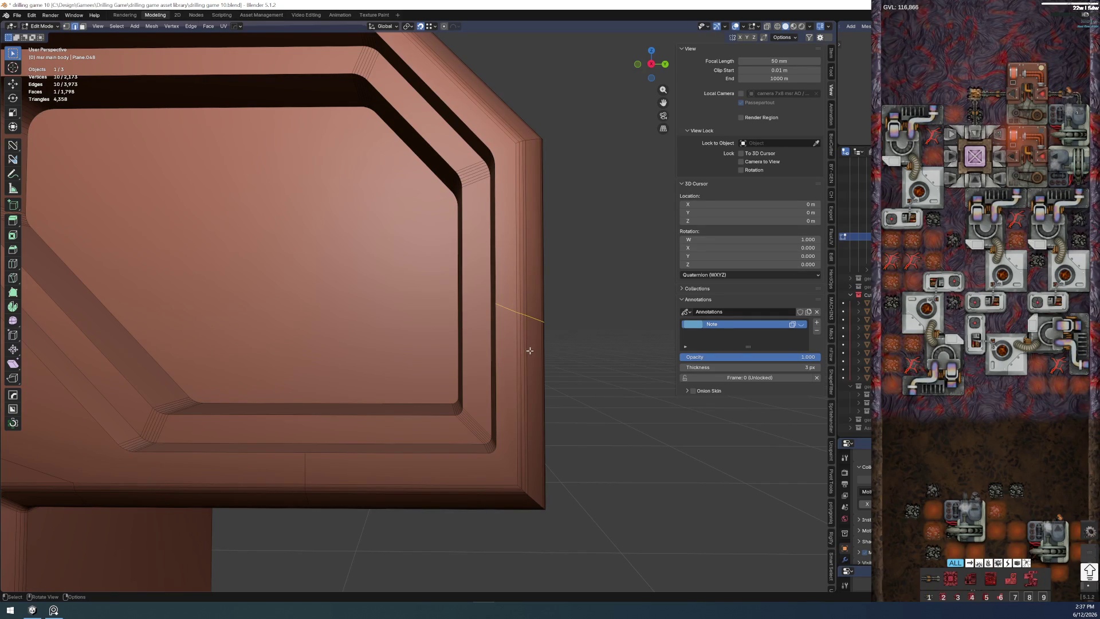
- Flatten the new diagonal edge straight by scaling it to 0 on Z
key("s")
key("z")
key("0")
key("Return")
scroll(528, 350, "up", 3)
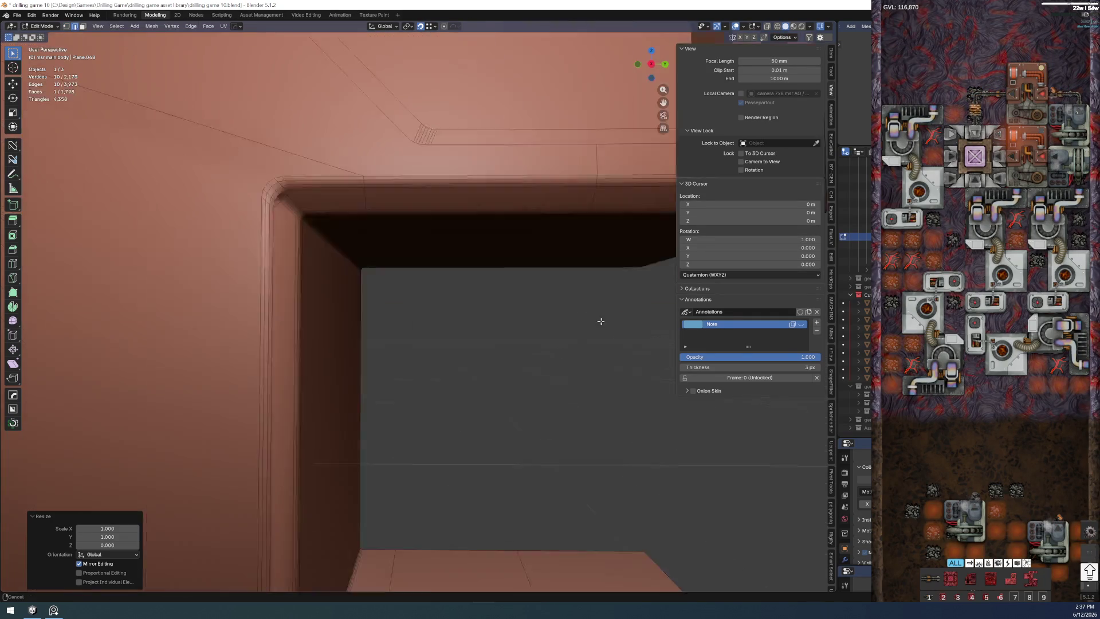
- Dissolve the extra vertical edge loop on the inset panel's rim
left_click(419, 272, "alt")
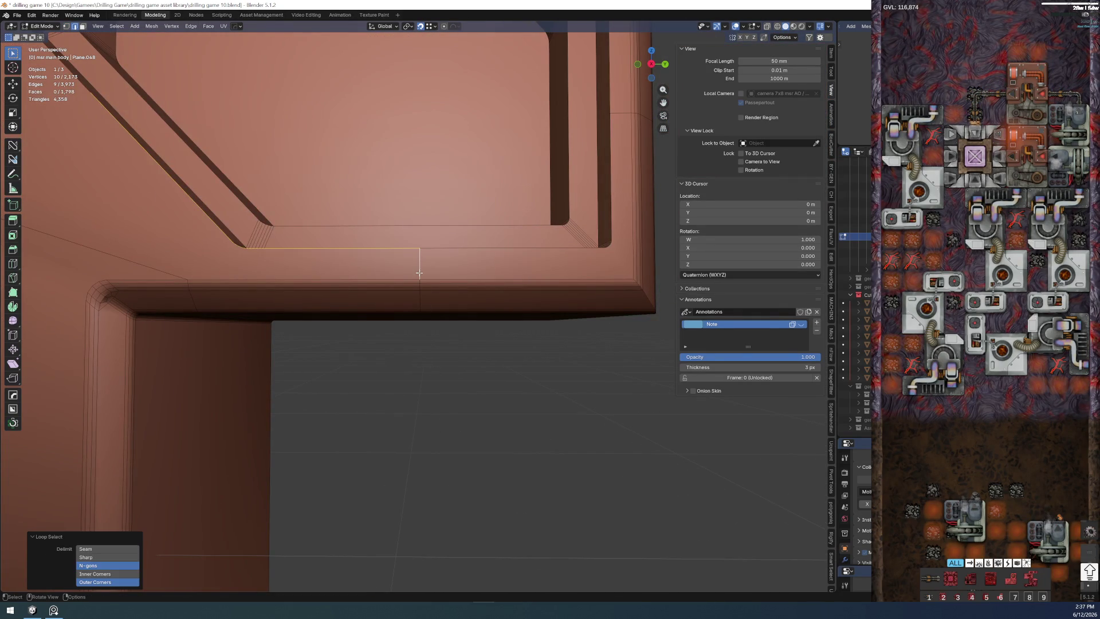
left_click(419, 295, "alt")
key("x")
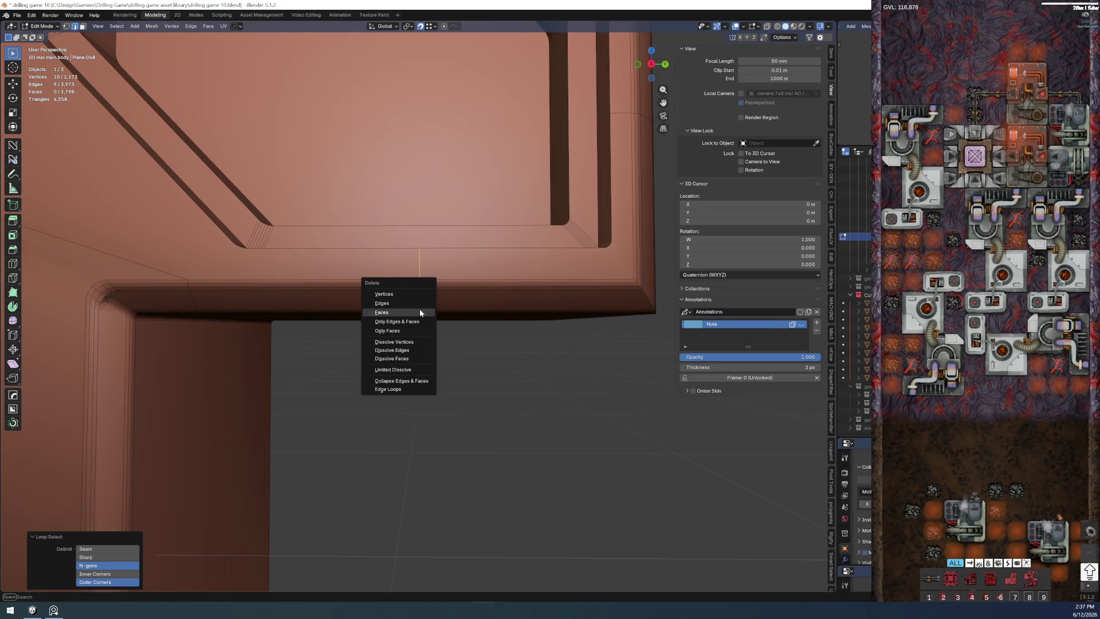
key("Escape")
scroll(416, 298, "down", 3)
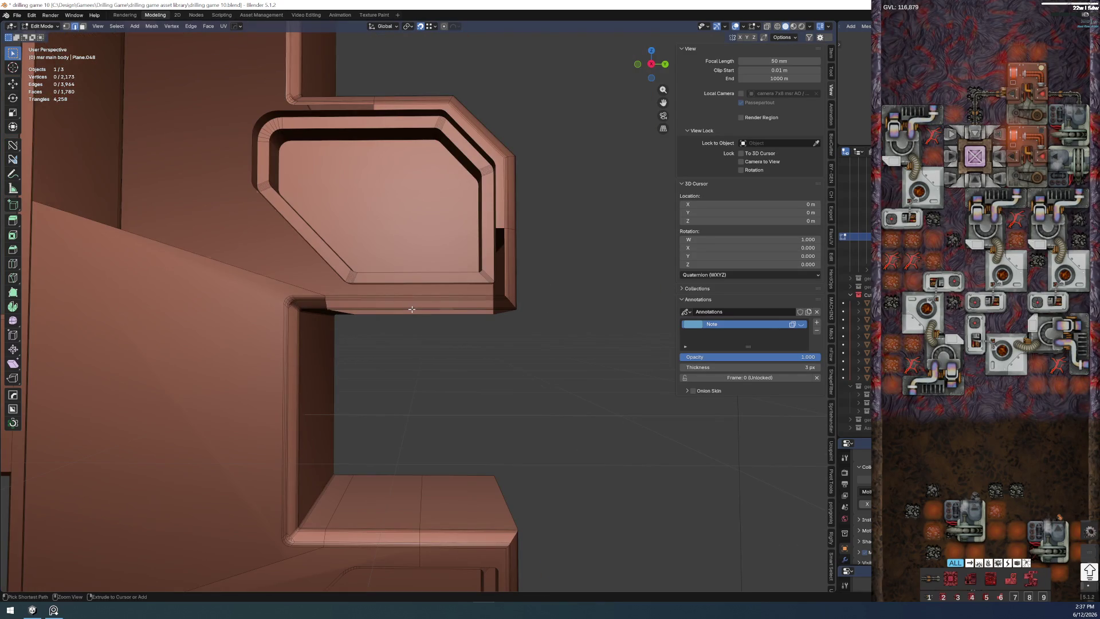
key("x")
left_click(402, 355)
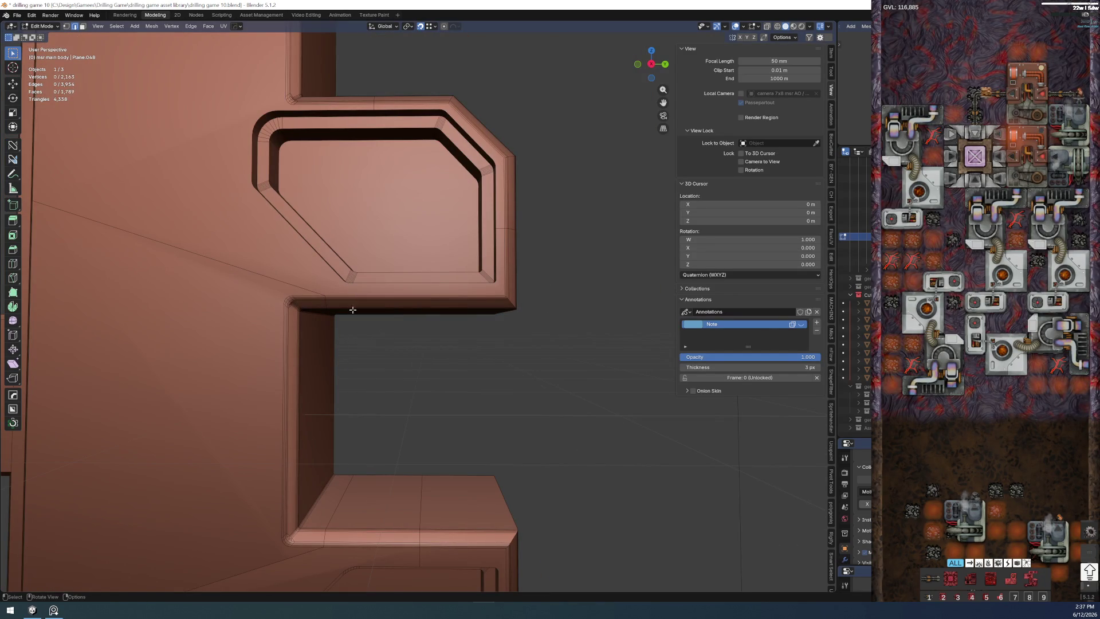
scroll(353, 309, "down", 2)
scroll(378, 301, "down", 2)
scroll(403, 289, "down", 1)
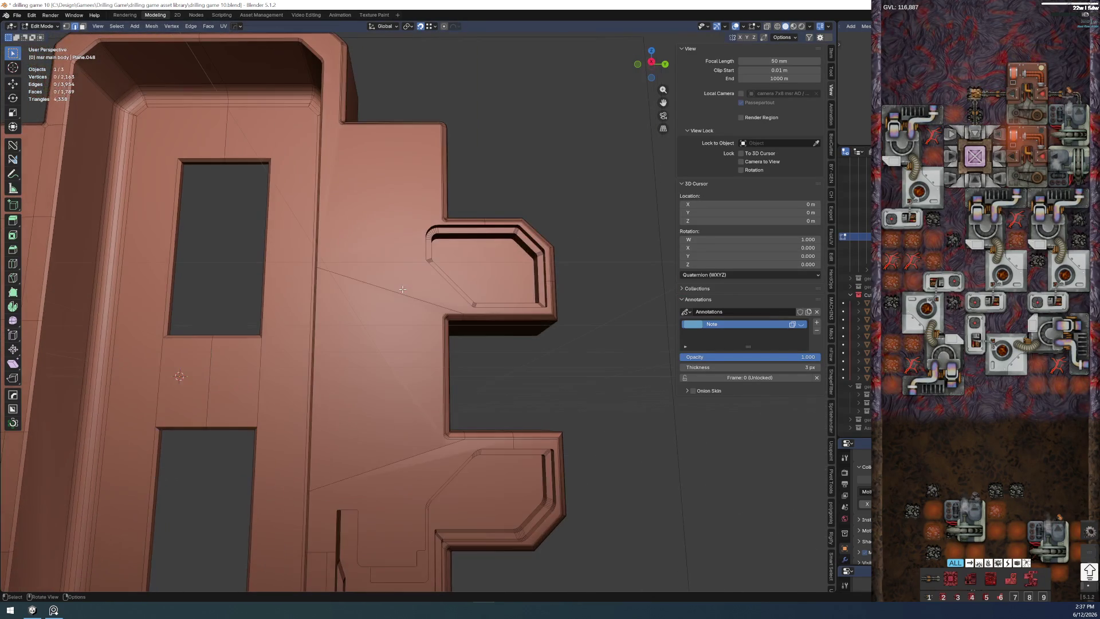
left_click(402, 283)
left_click(387, 370, "shift")
key("ctrl+x")
key("ctrl+z")
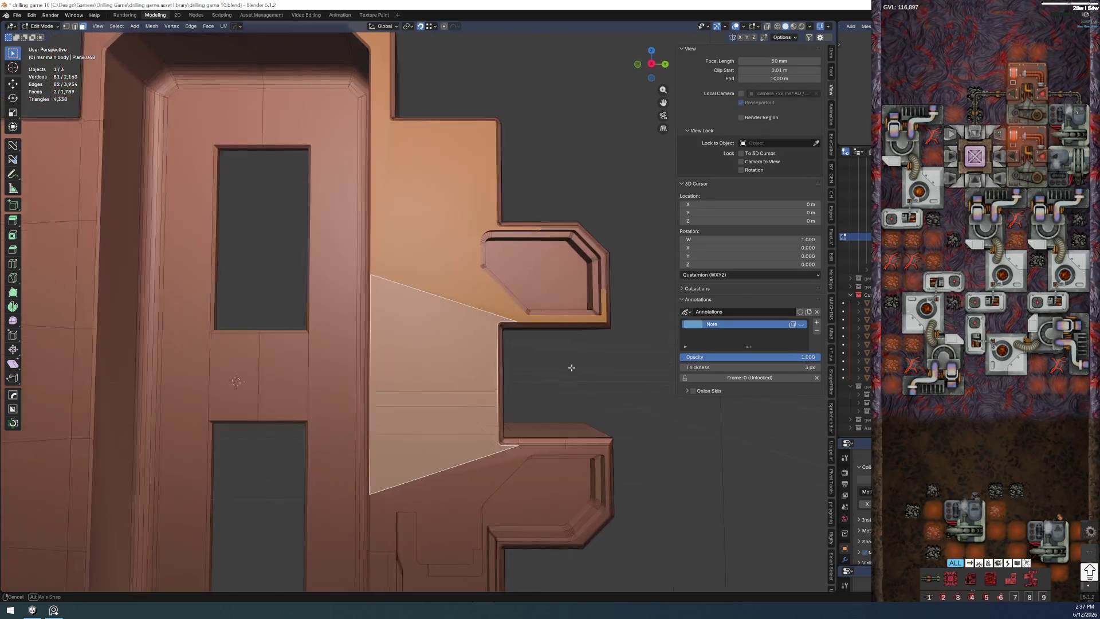
left_click(568, 370)
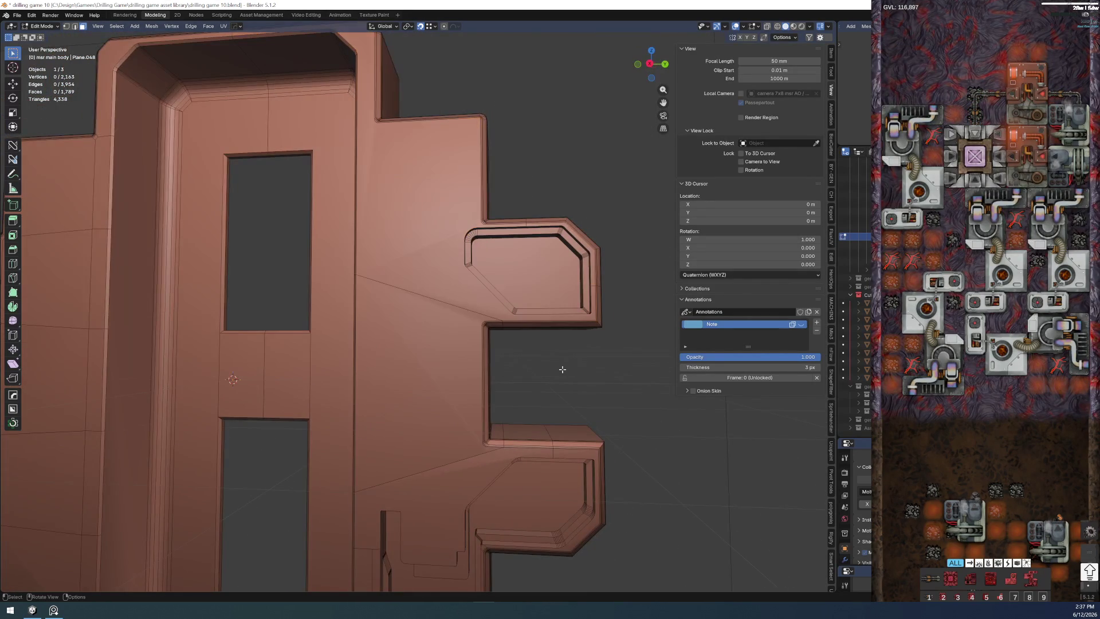
left_click_drag(554, 360, 459, 361)
left_click(459, 361)
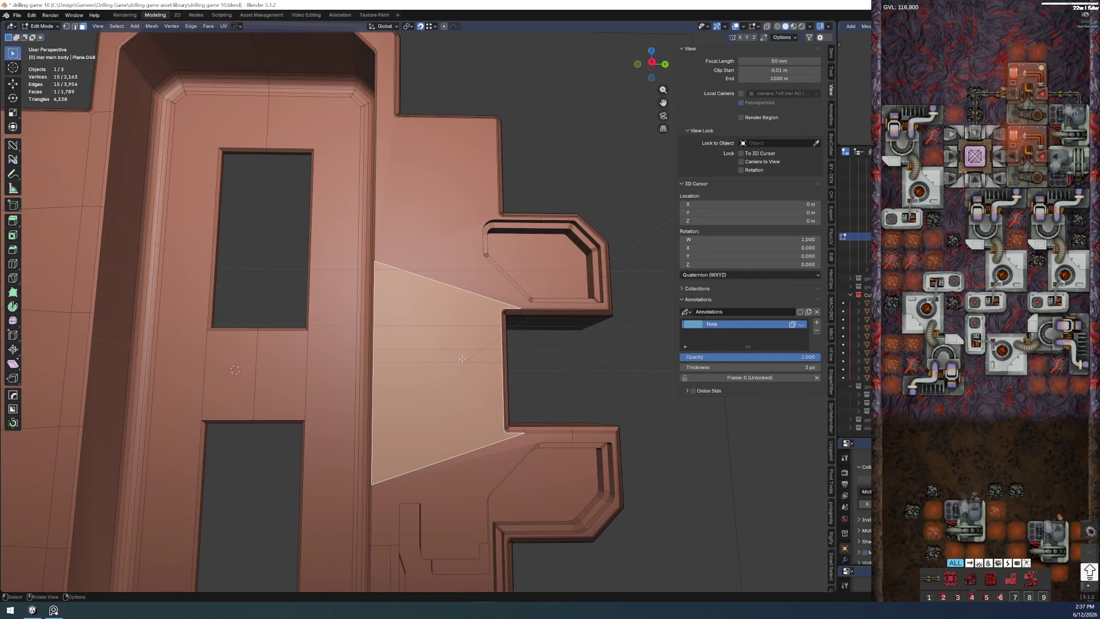
key("i")
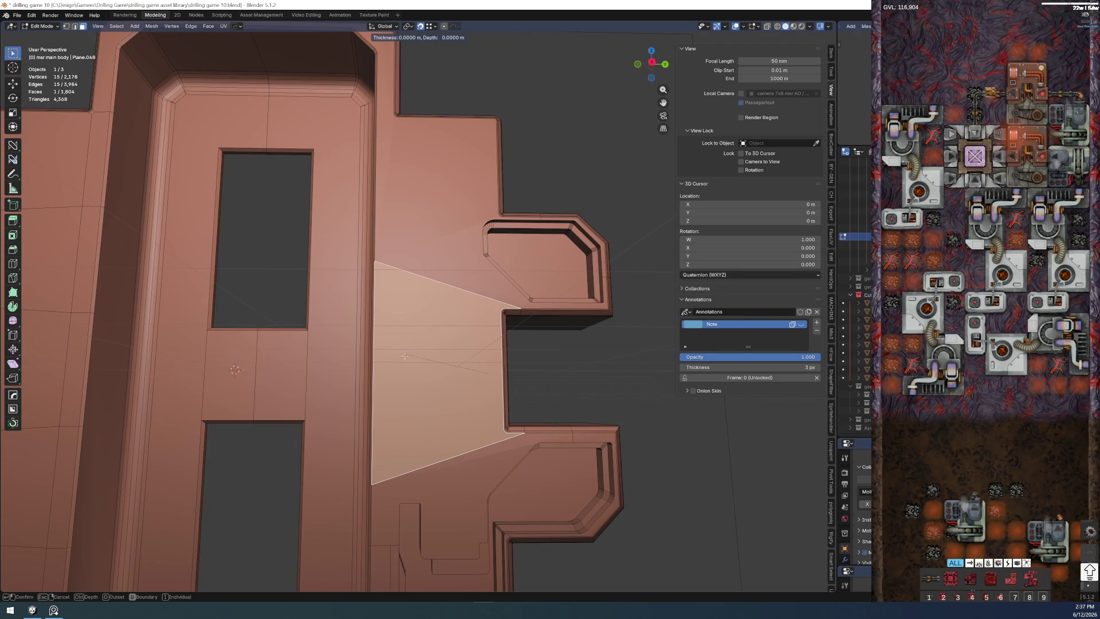
left_click(791, 278)
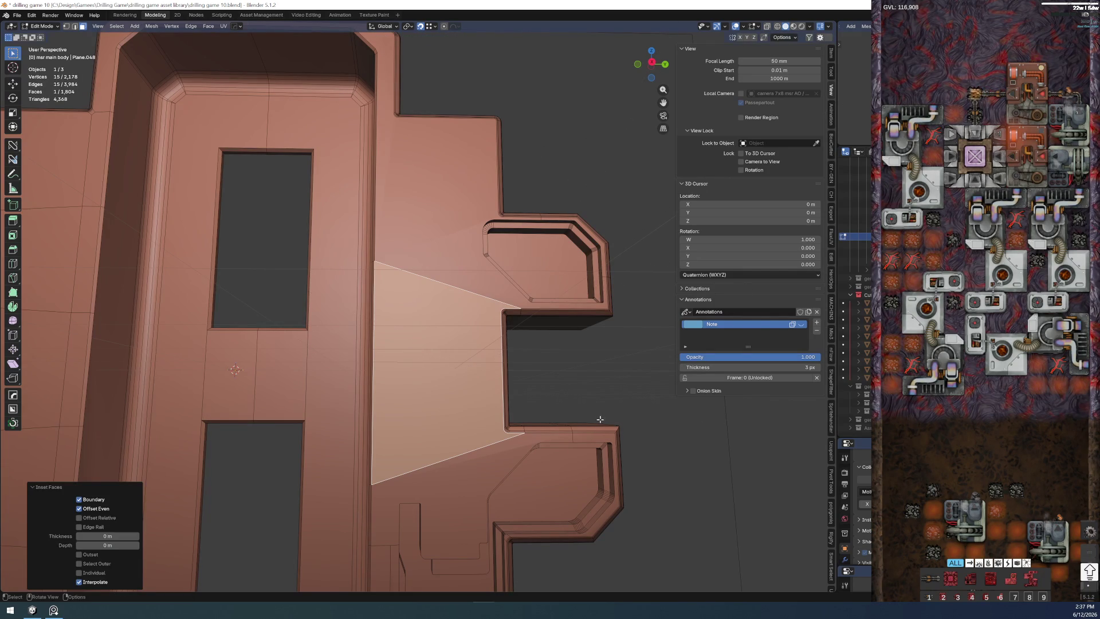
key("ctrl+z")
scroll(588, 405, "up", 4)
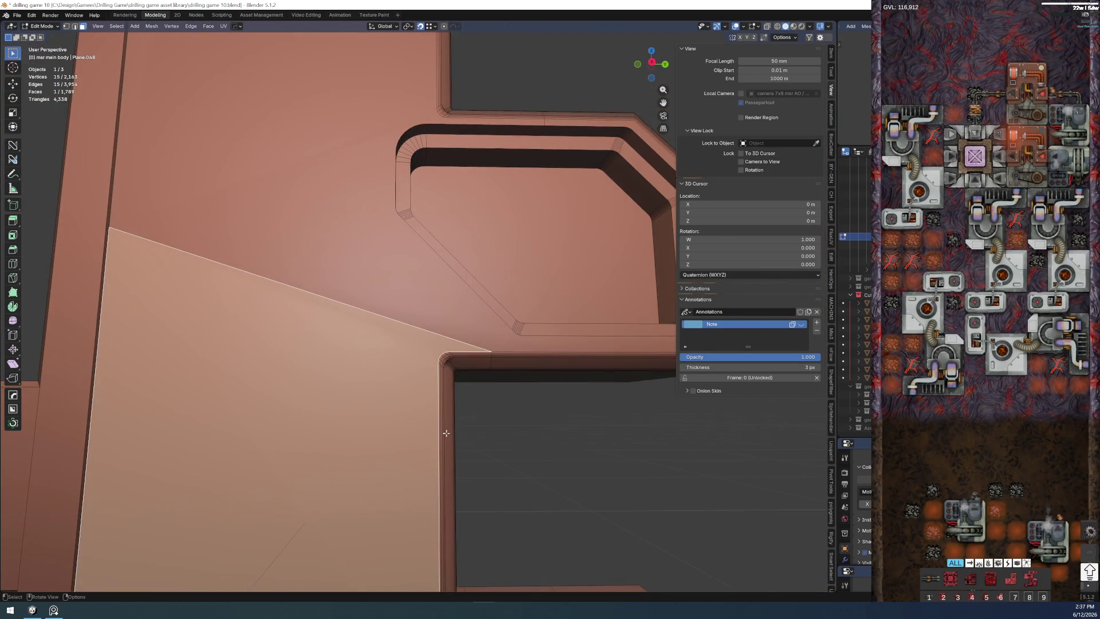
scroll(450, 432, "up", 2)
scroll(446, 432, "down", 5)
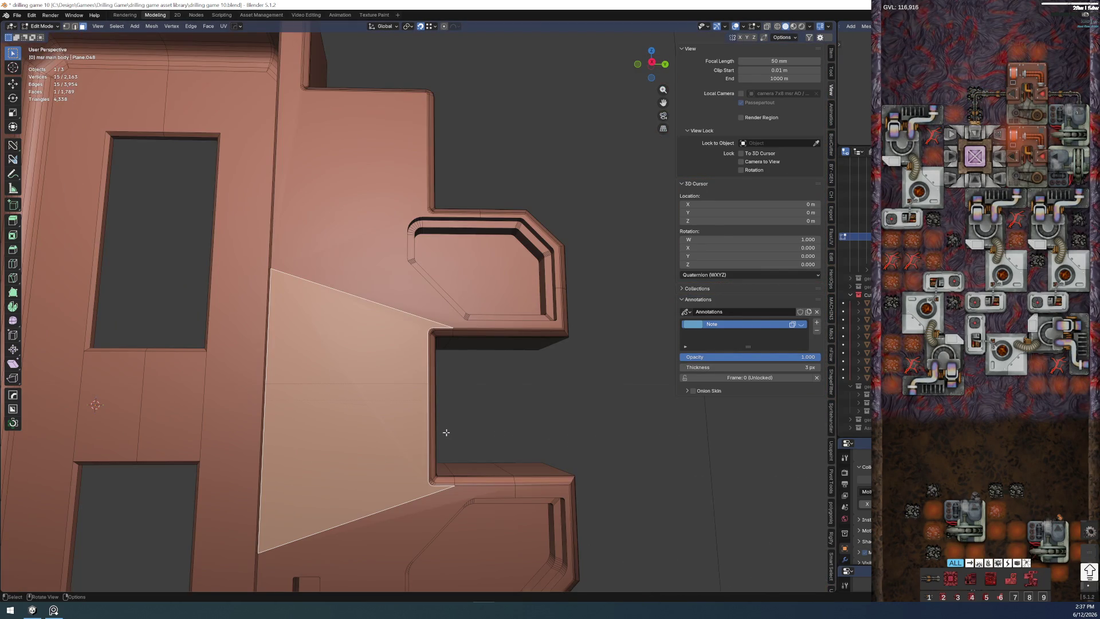
scroll(446, 432, "up", 4)
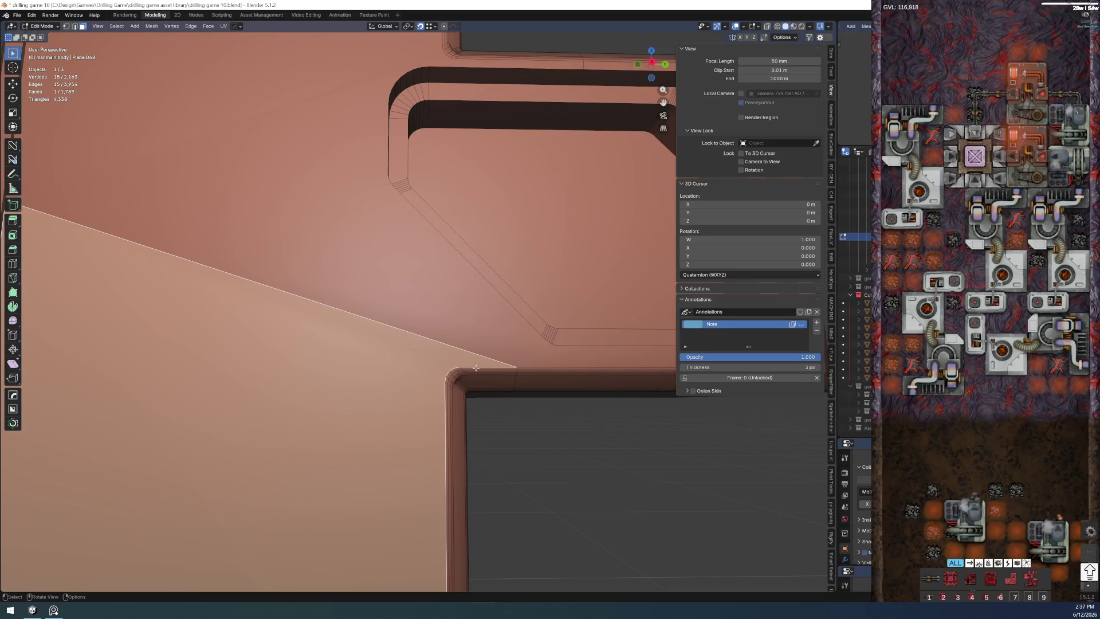
scroll(510, 380, "down", 3)
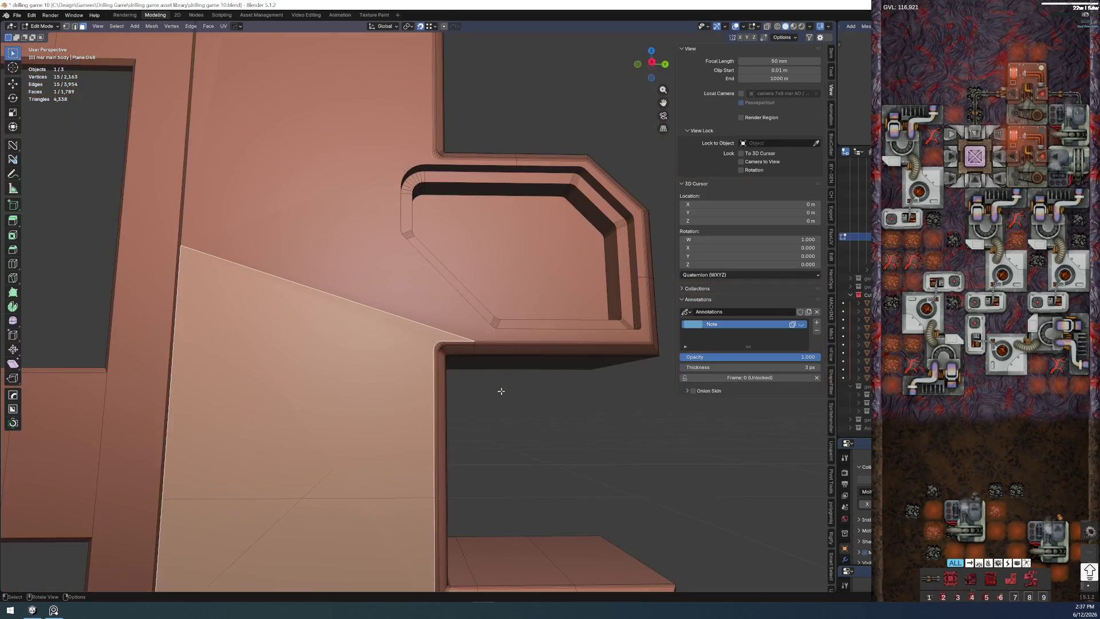
scroll(505, 392, "up", 3)
left_click(492, 379)
left_click(488, 365, "alt")
middle_click(440, 361, "alt")
left_click(421, 312, "alt")
left_click(415, 257, "alt")
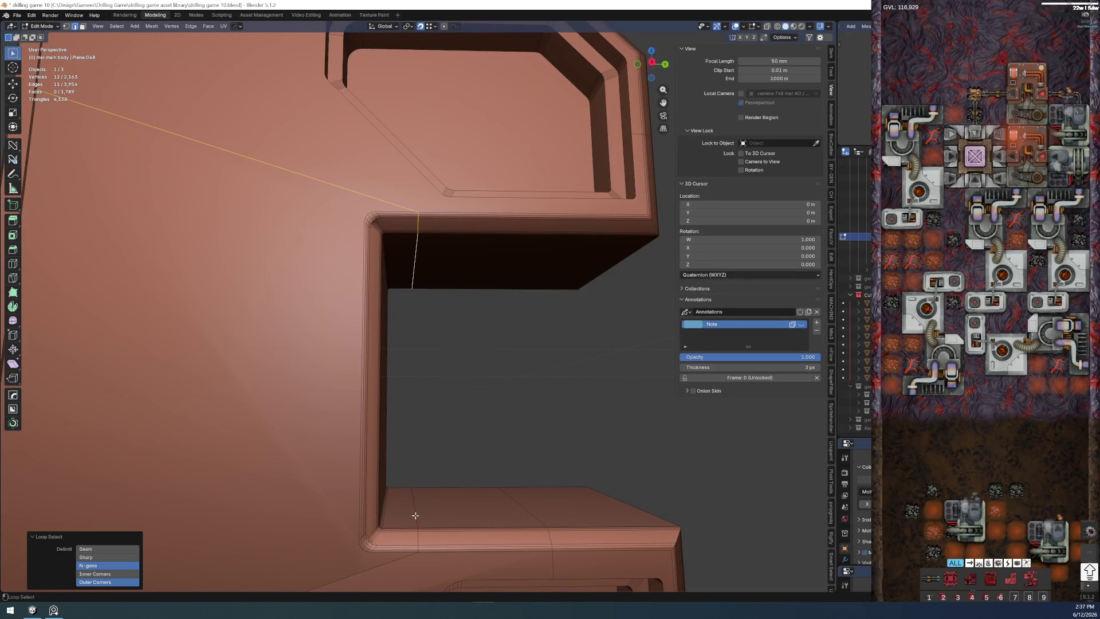
- Select the short edge loop at the opening's inner corner
left_click(290, 171, "alt")
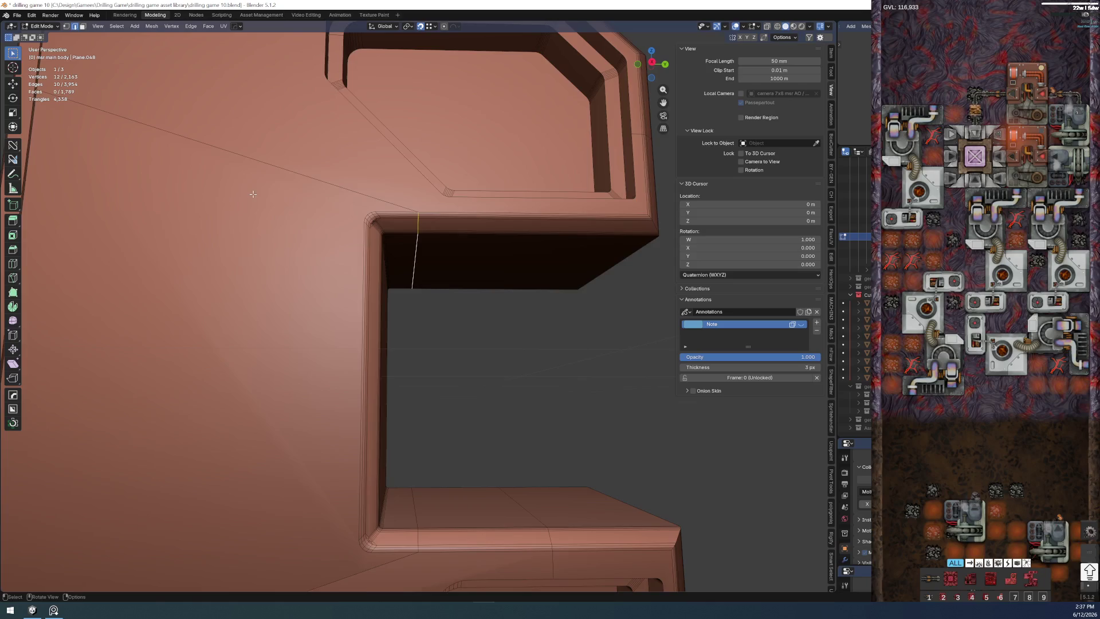
left_click_drag(266, 243, 283, 270)
left_click(270, 283, "alt")
scroll(270, 283, "up", 3)
left_click_drag(422, 300, 474, 312)
- Move the corner edge loop along Y twice until it runs straight down the corner
key("g")
key("y")
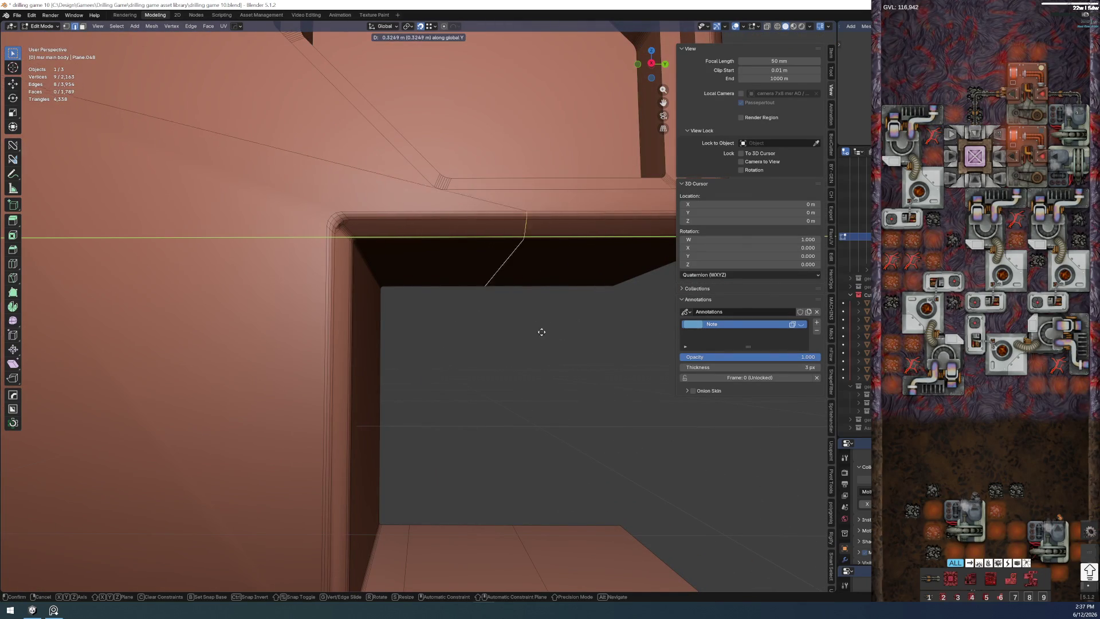
left_click(444, 325)
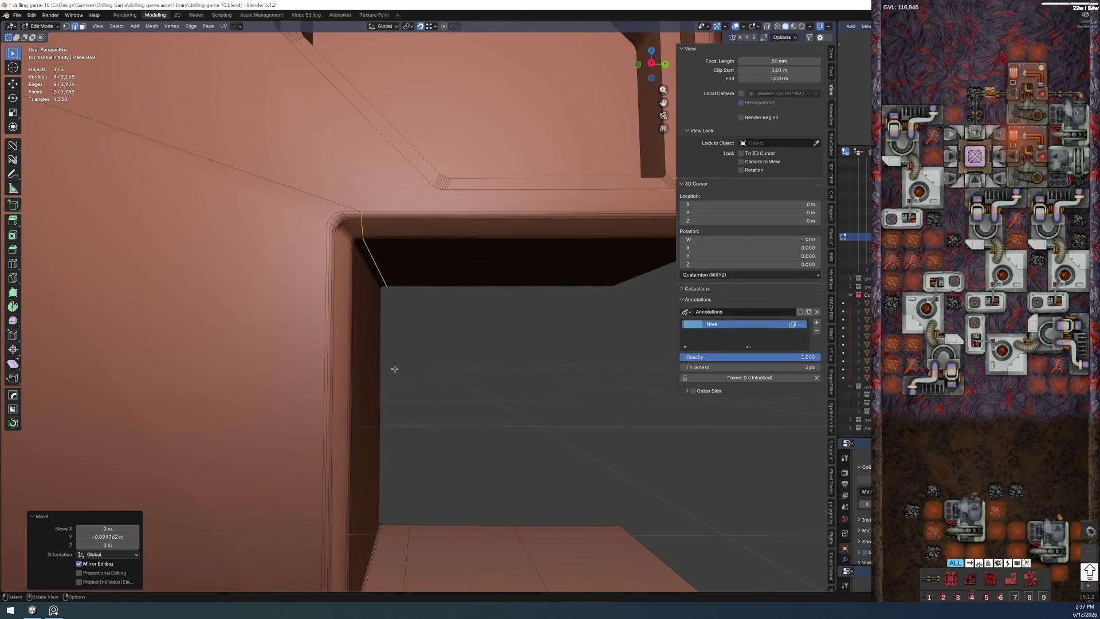
scroll(488, 364, "down", 3)
scroll(478, 365, "down", 3)
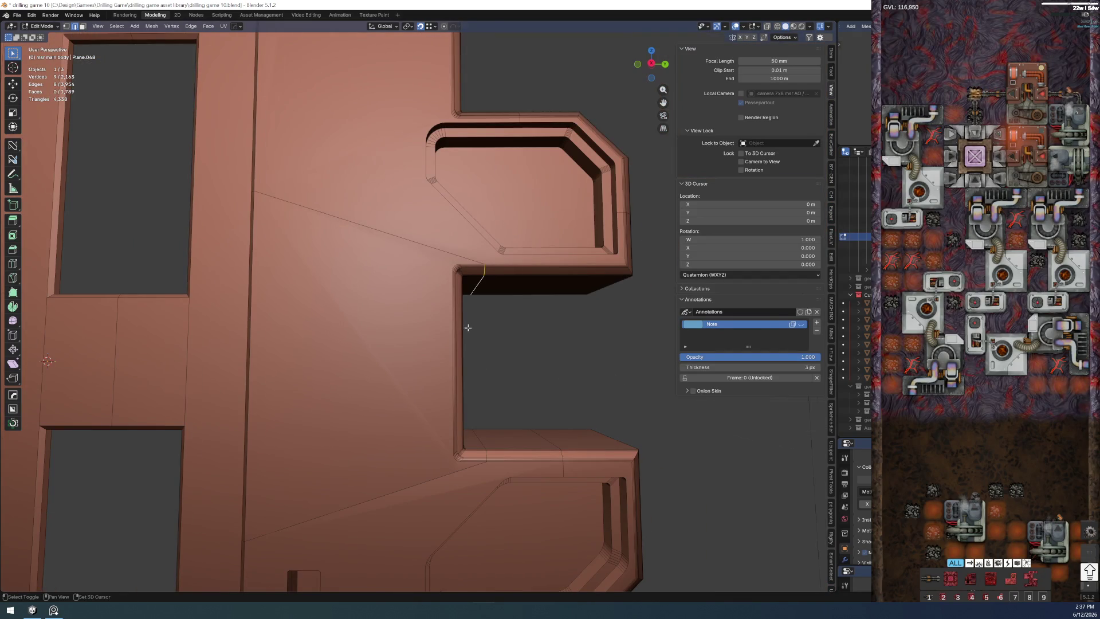
scroll(477, 380, "up", 2)
key("g")
key("y")
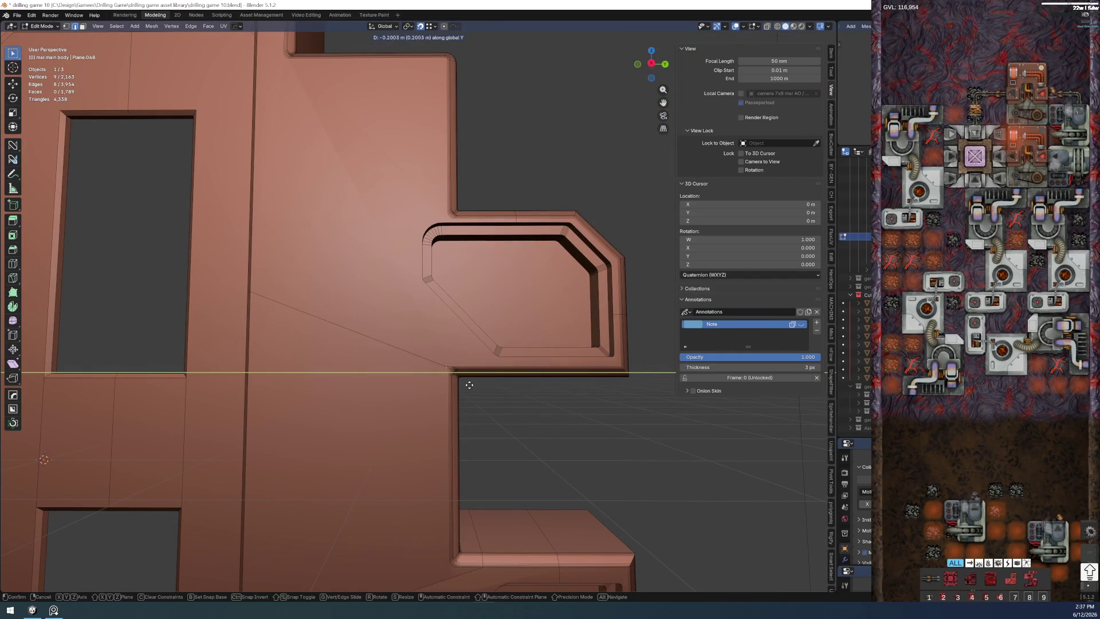
left_click(502, 386)
mouse_move(504, 386)
left_mouse_down()
mouse_move(449, 334)
mouse_move(439, 350)
left_mouse_up()
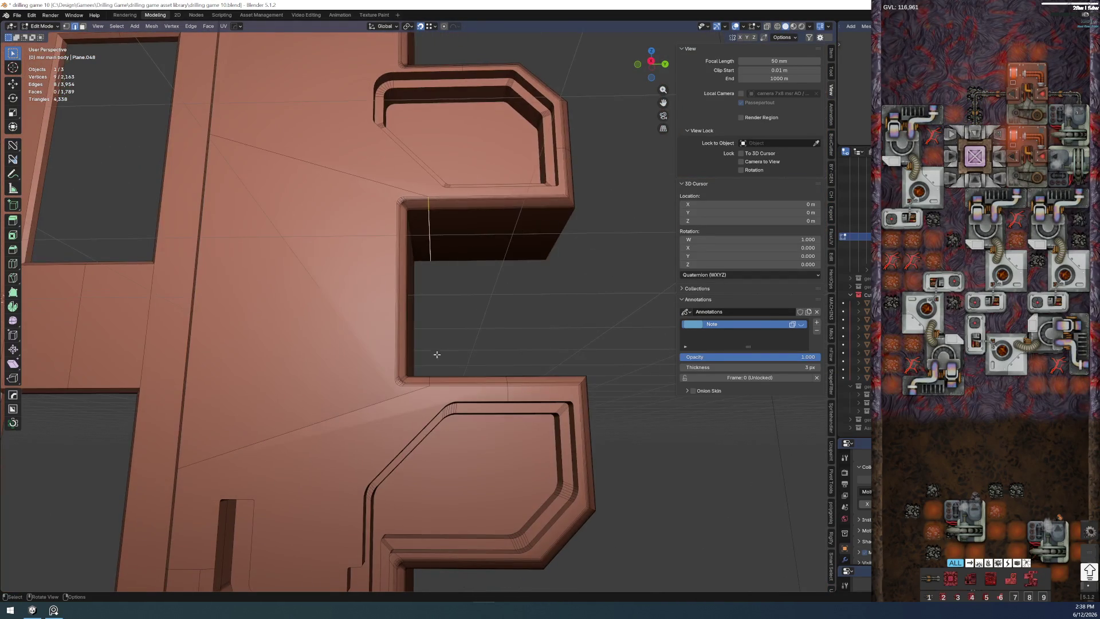
scroll(426, 368, "up", 4)
scroll(439, 361, "up", 4)
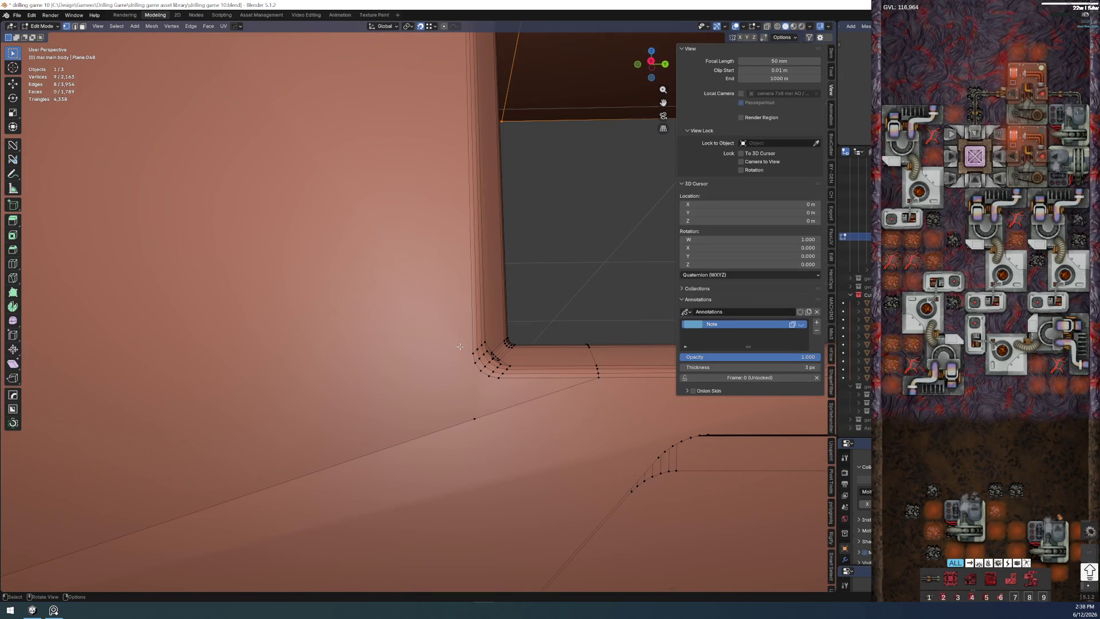
- Dissolve the corner vertices and the stray vertex at the notch, bringing the hull to 2,161 vertices
key("x")
left_click(468, 423)
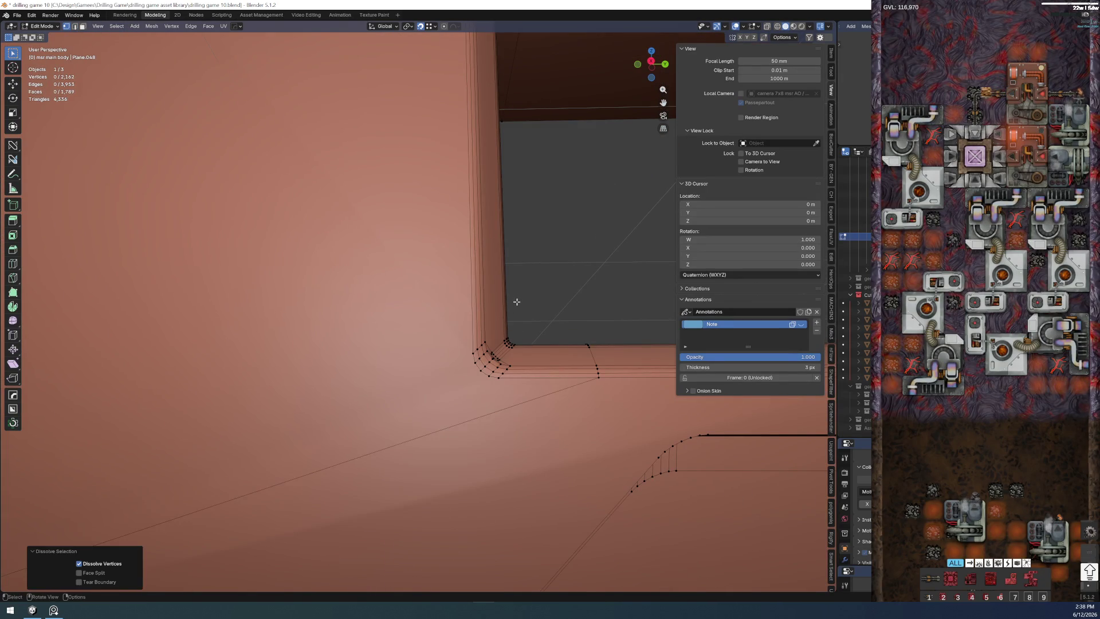
scroll(468, 402, "down", 4)
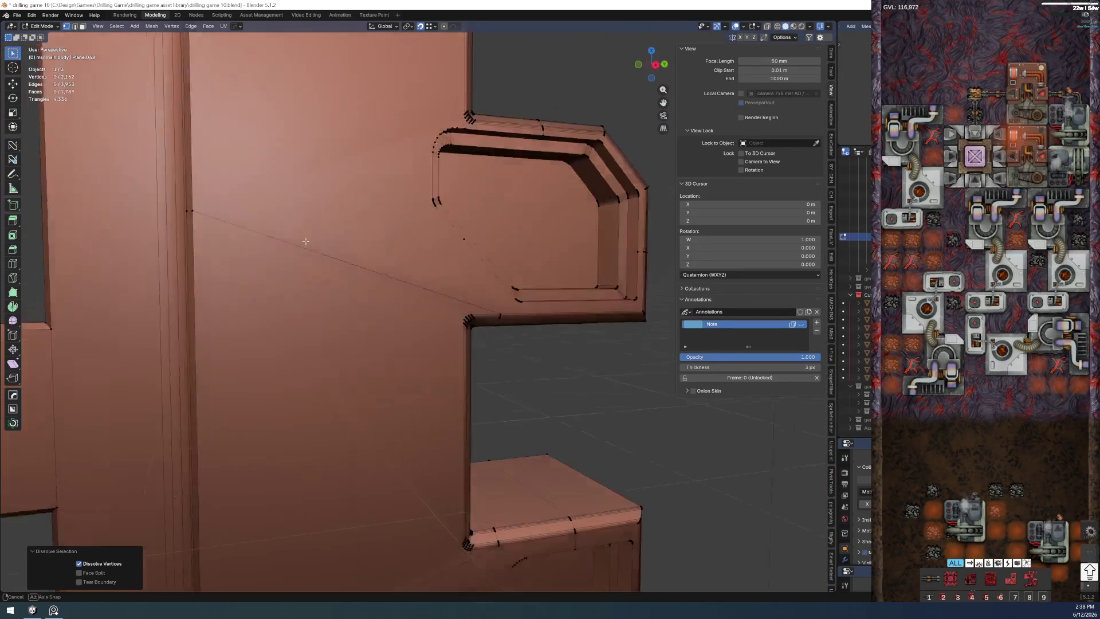
scroll(361, 220, "up", 3)
left_click(419, 225)
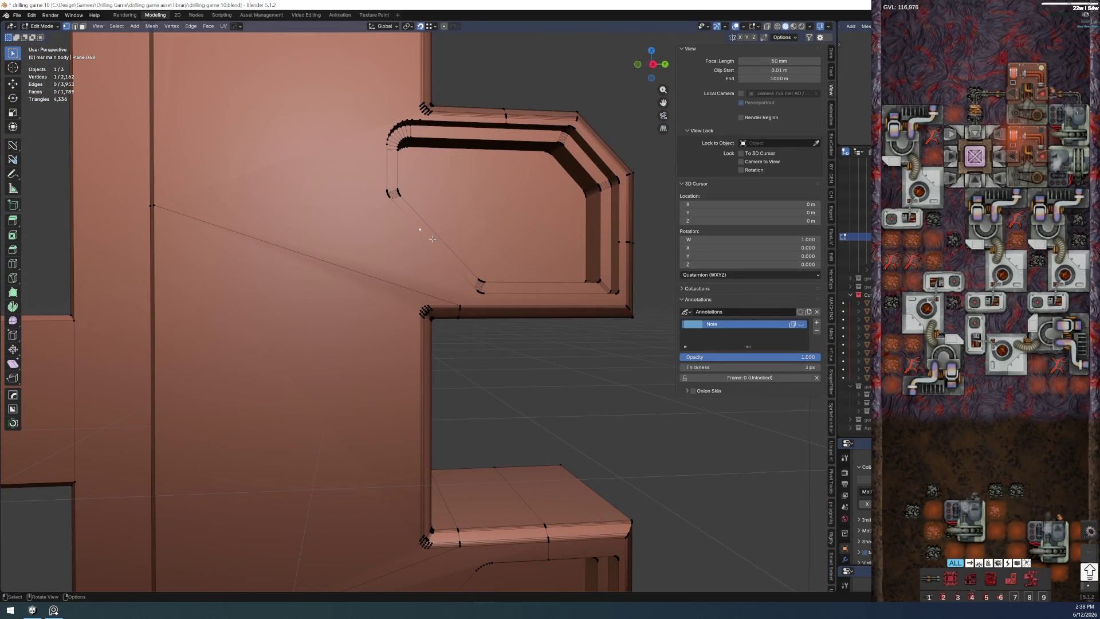
key("ctrl+x")
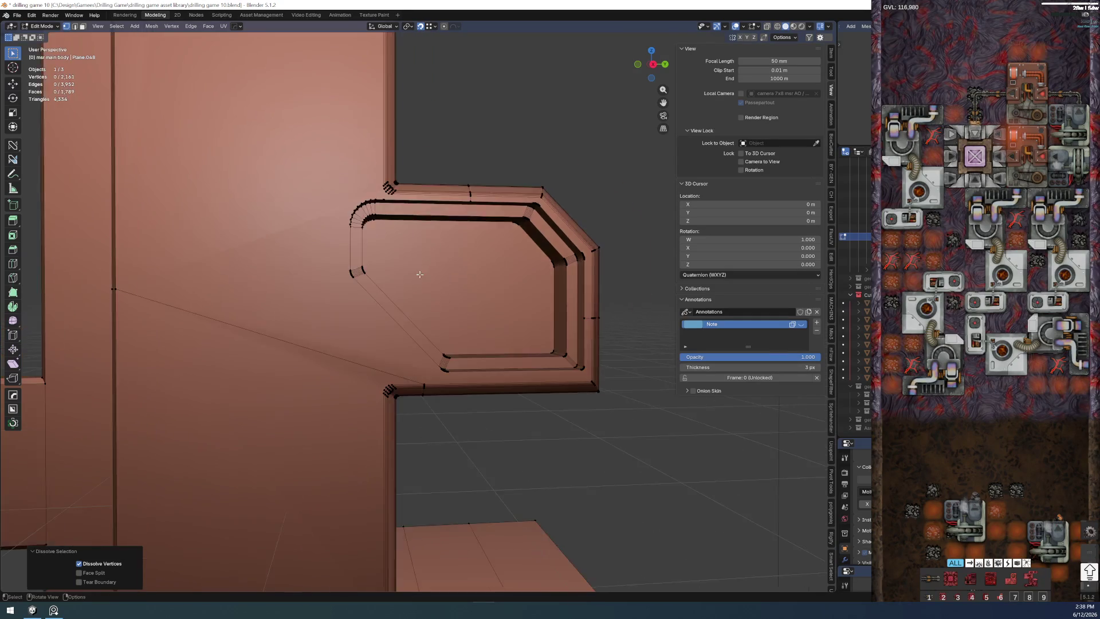
scroll(404, 249, "up", 4)
mouse_move(398, 255)
left_mouse_down()
mouse_move(414, 283)
mouse_move(367, 273)
mouse_move(516, 422)
left_mouse_up()
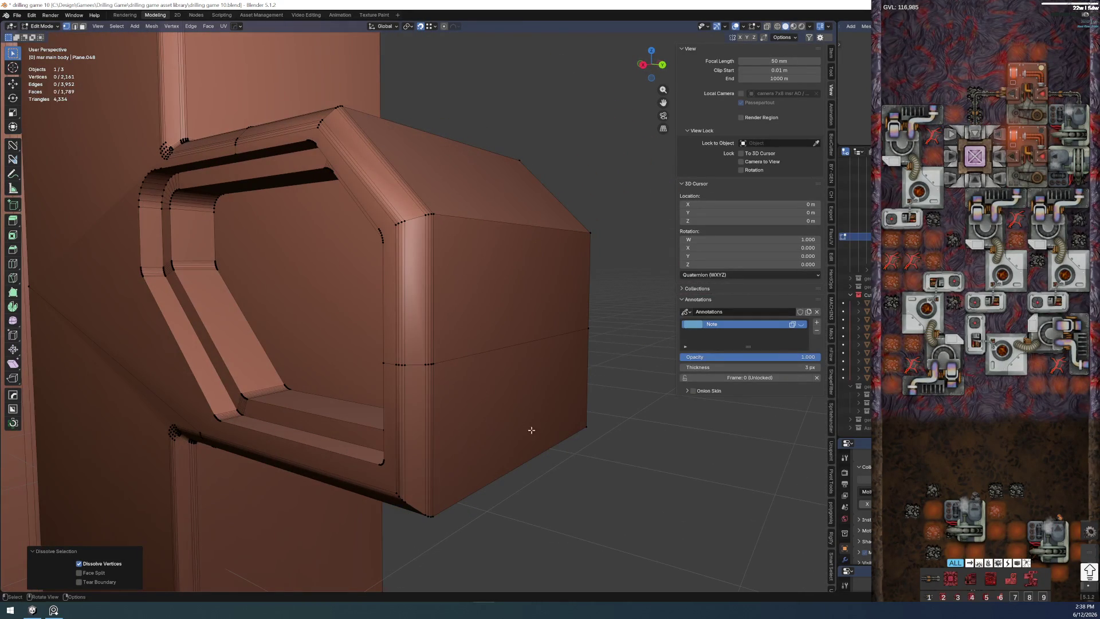
scroll(258, 215, "up", 3)
mouse_move(274, 243)
left_mouse_down()
mouse_move(322, 304)
mouse_move(318, 293)
mouse_move(298, 337)
left_mouse_up()
scroll(316, 287, "up", 4)
scroll(316, 287, "up", 1)
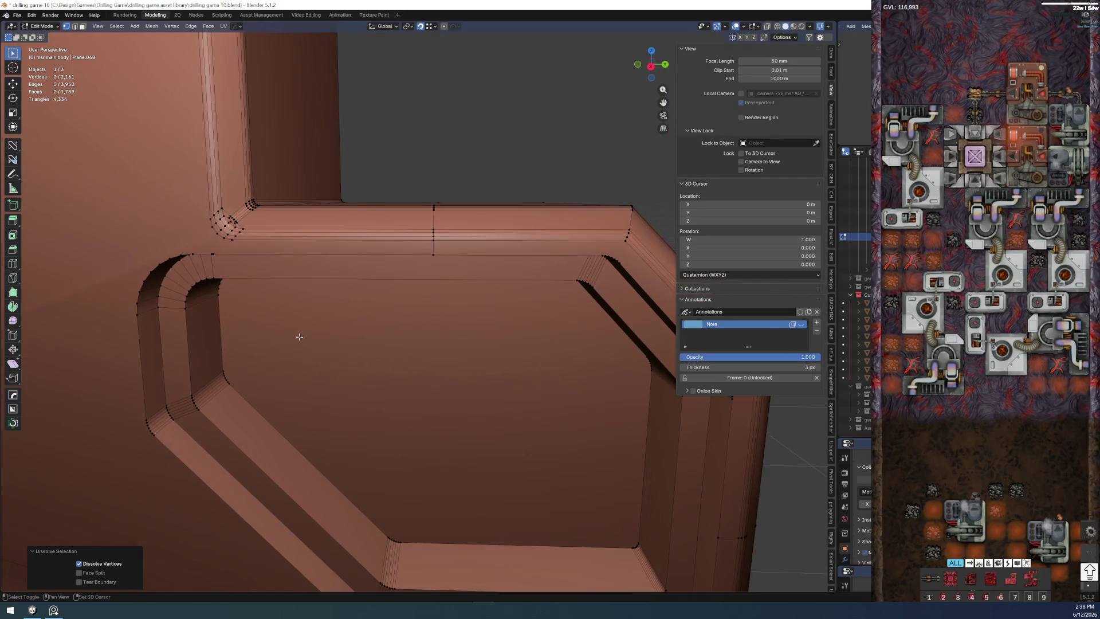
scroll(329, 300, "down", 1)
- Try dissolving the edge loop across the top ledge, undo it, and inspect the bracket
left_click(430, 246, "alt")
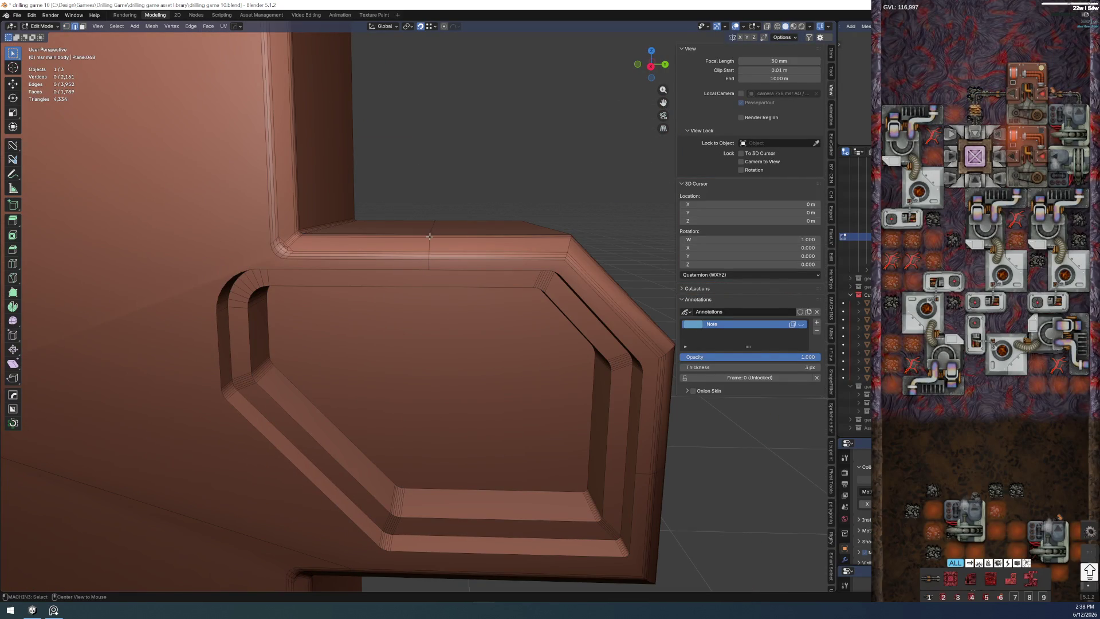
left_click(430, 247, "alt")
key("x")
left_click(429, 235)
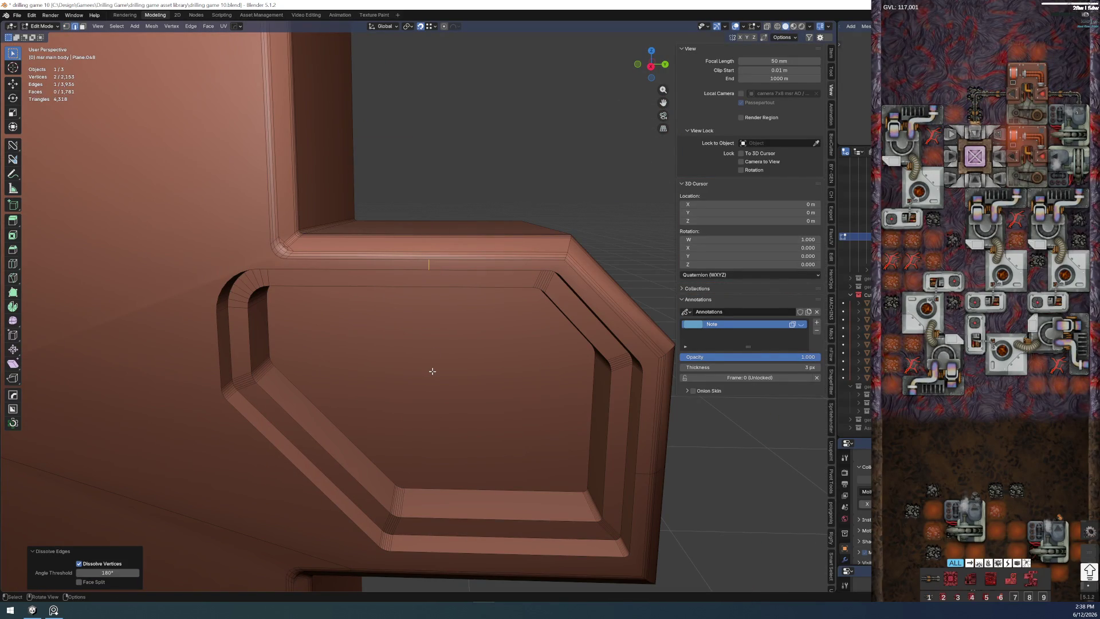
scroll(436, 295, "up", 3)
key("ctrl+z")
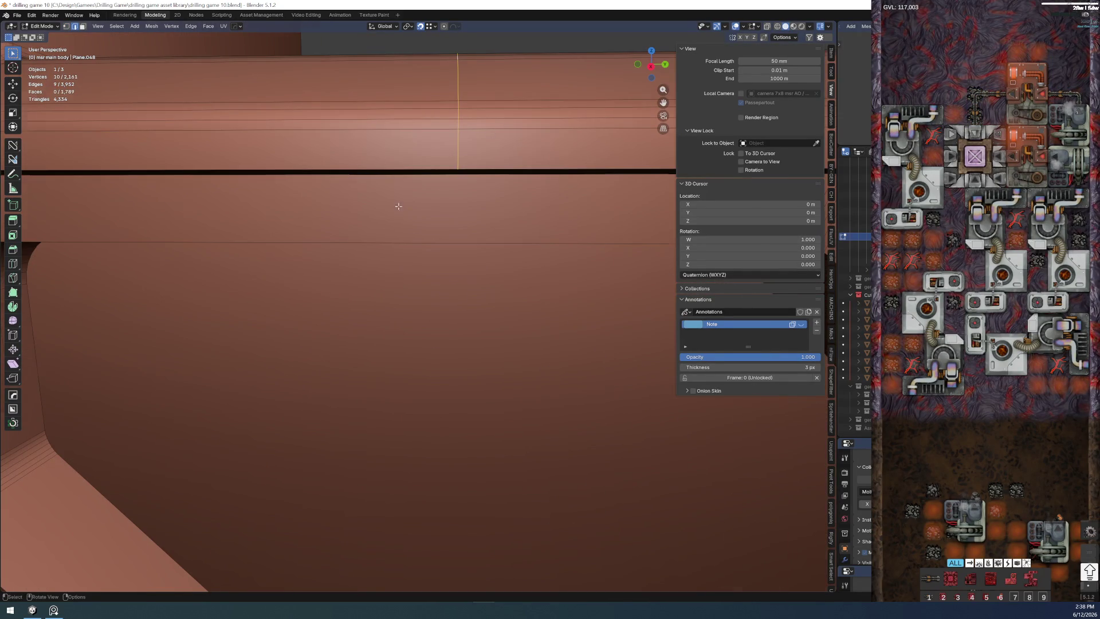
scroll(404, 274, "down", 5)
left_click_drag(404, 274, 421, 281)
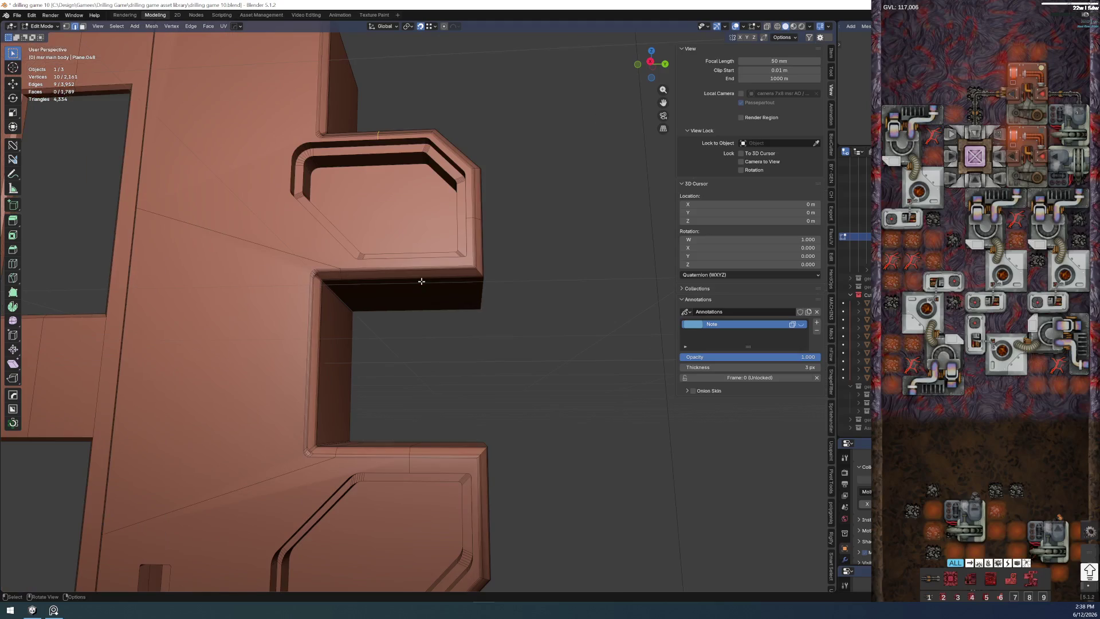
left_click_drag(287, 184, 319, 296)
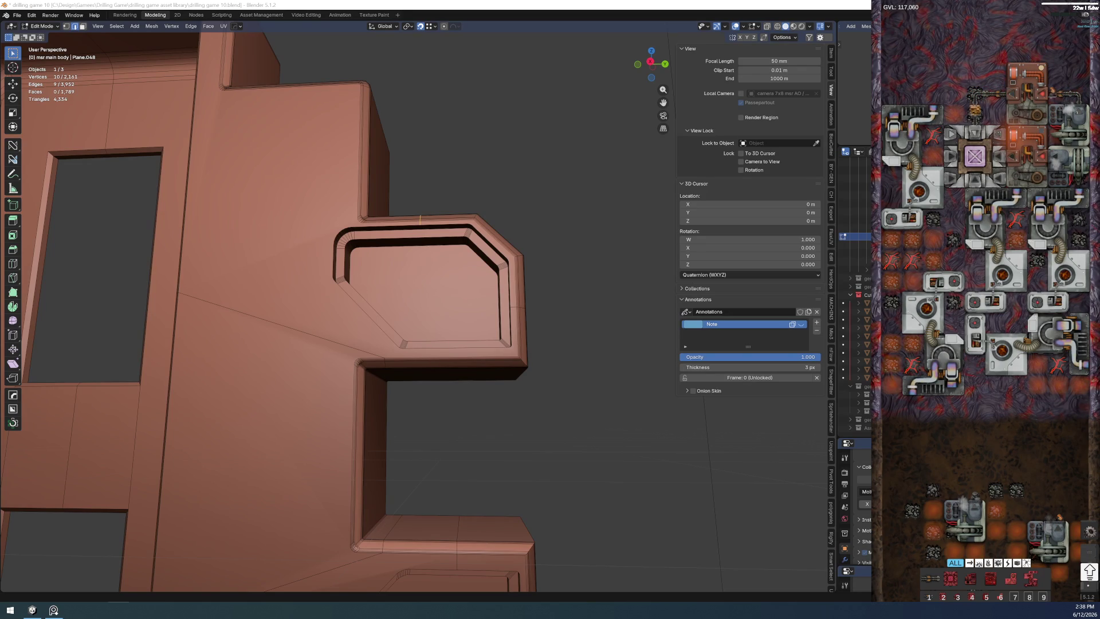
mouse_move(420, 219)
left_mouse_down()
mouse_move(535, 380)
mouse_move(537, 270)
mouse_move(330, 329)
mouse_move(465, 449)
left_mouse_up()
scroll(331, 328, "down", 3)
scroll(331, 328, "up", 3)
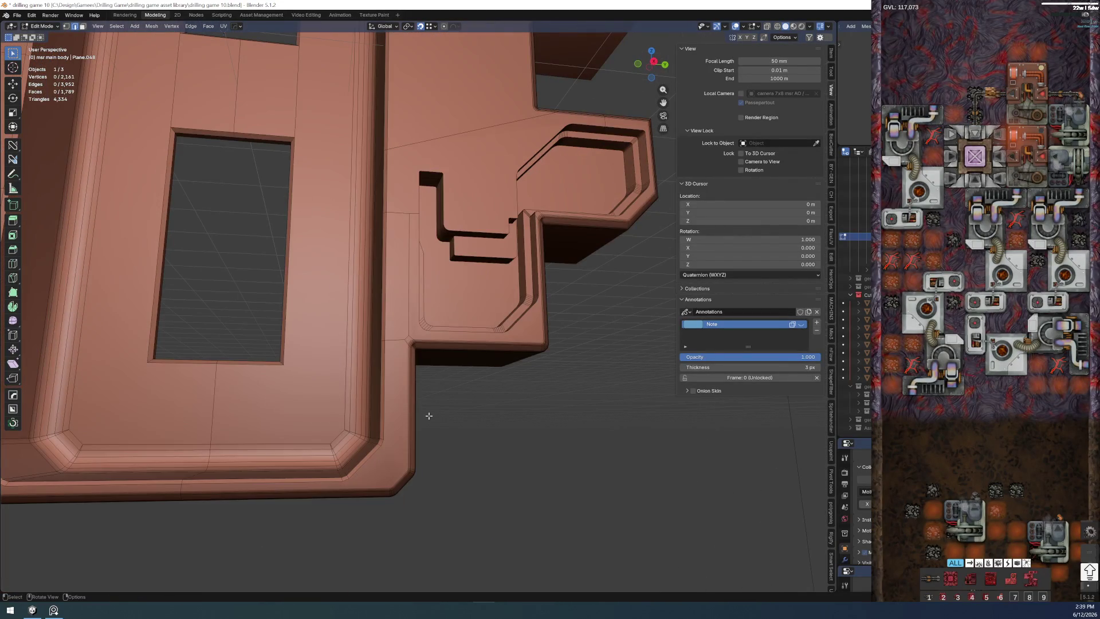
scroll(465, 450, "down", 3)
scroll(442, 437, "up", 5)
- Trial-select faces along the L-shaped strip from a few angles and clear the selection
key("c")
left_click(396, 353)
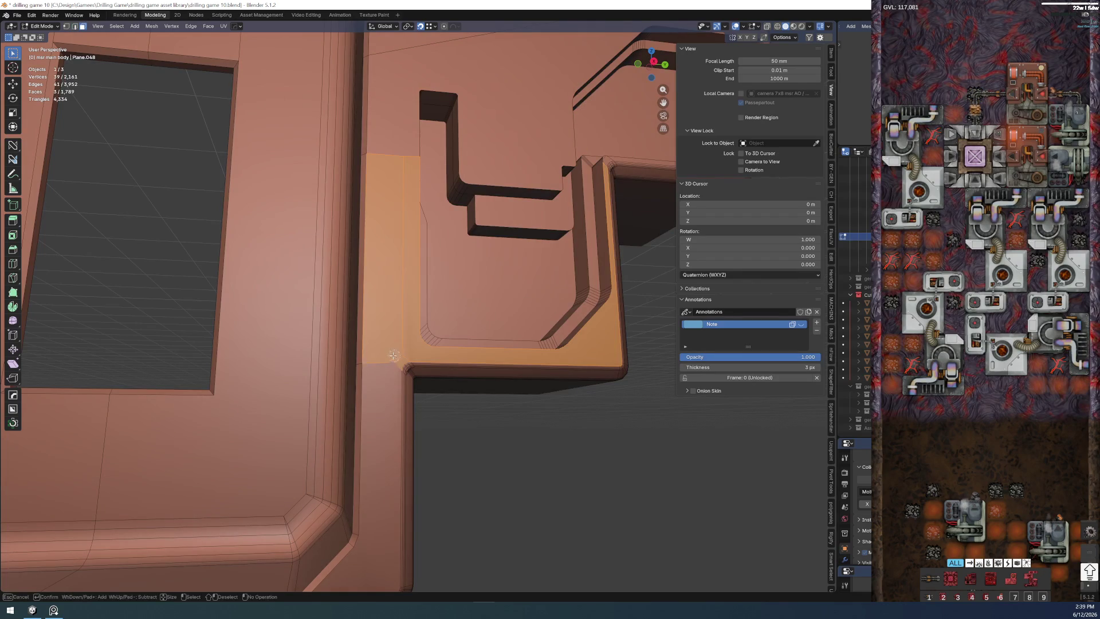
key("Escape")
key("alt+a")
left_click_drag(508, 453, 328, 277)
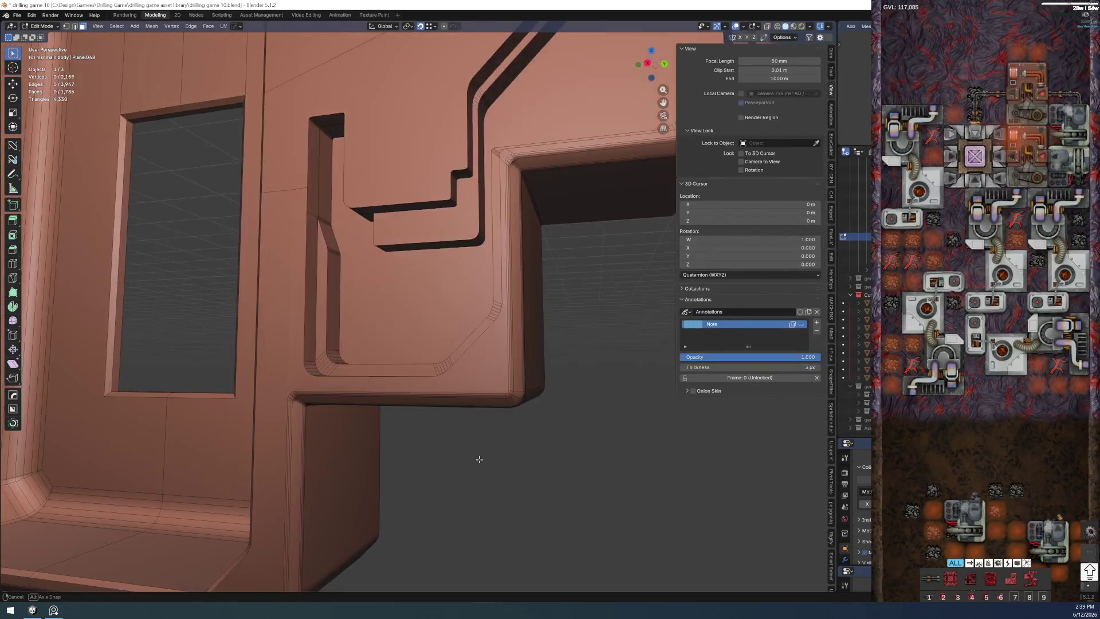
scroll(328, 276, "down", 2)
left_click(447, 258)
key("alt+a")
scroll(643, 483, "up", 2)
scroll(643, 483, "up", 3)
scroll(504, 467, "up", 2)
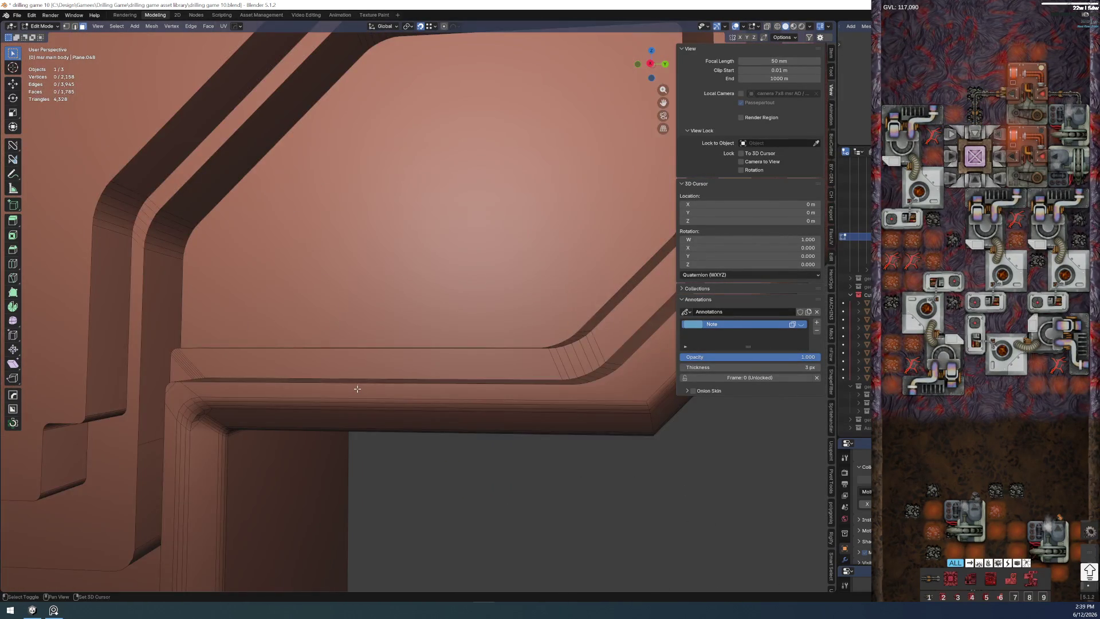
scroll(361, 386, "up", 2)
scroll(396, 344, "up", 2)
scroll(330, 321, "up", 2)
scroll(333, 320, "up", 2)
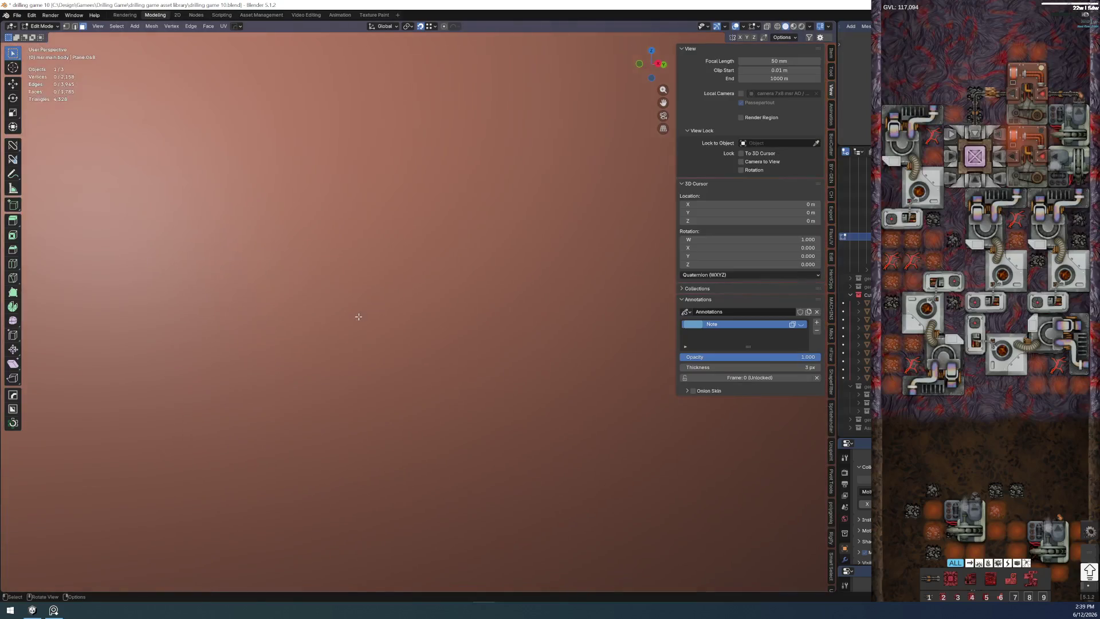
scroll(361, 315, "down", 3)
scroll(332, 318, "down", 1)
scroll(332, 312, "down", 2)
- Extrude the corner strip faces by mistake and undo the extrusion
left_click(343, 267)
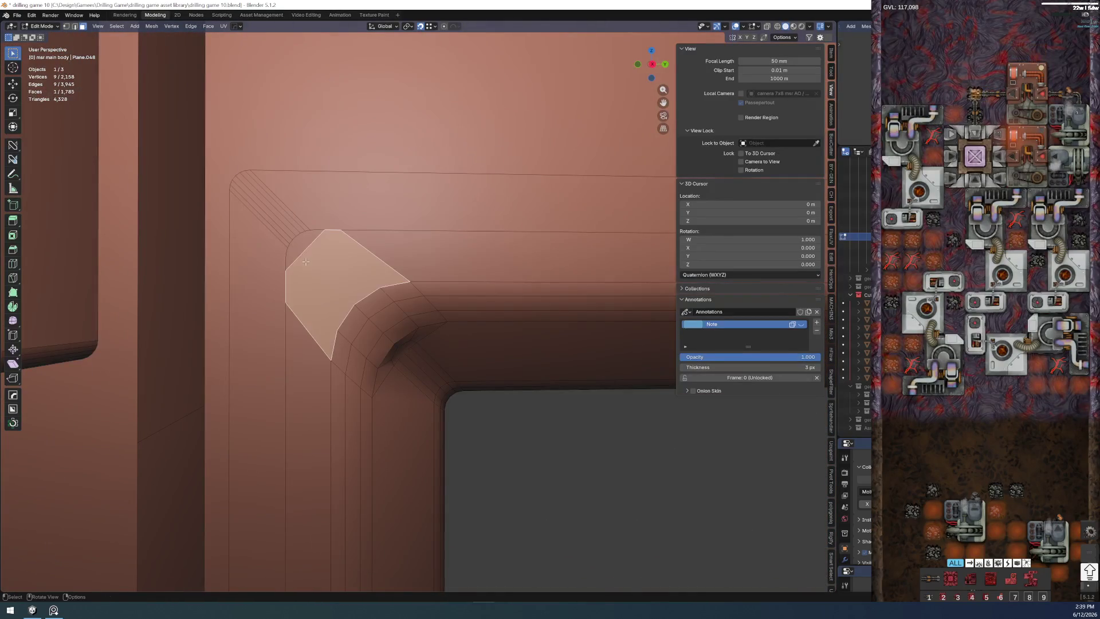
left_click(386, 284, "shift")
key("e")
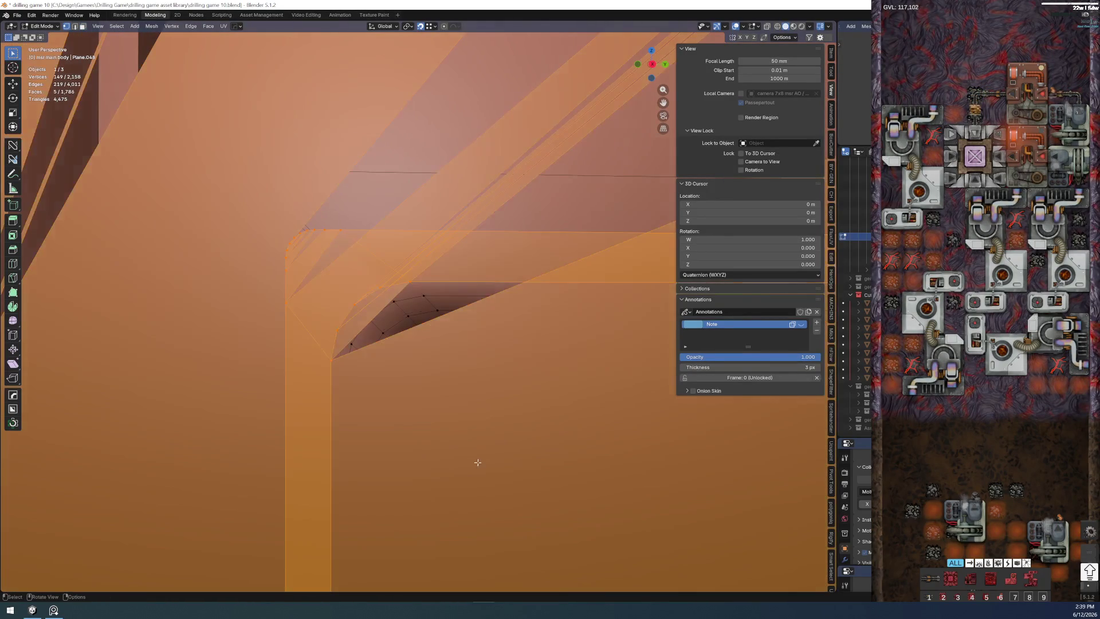
scroll(438, 387, "down", 4)
left_click(421, 349)
key("ctrl+z")
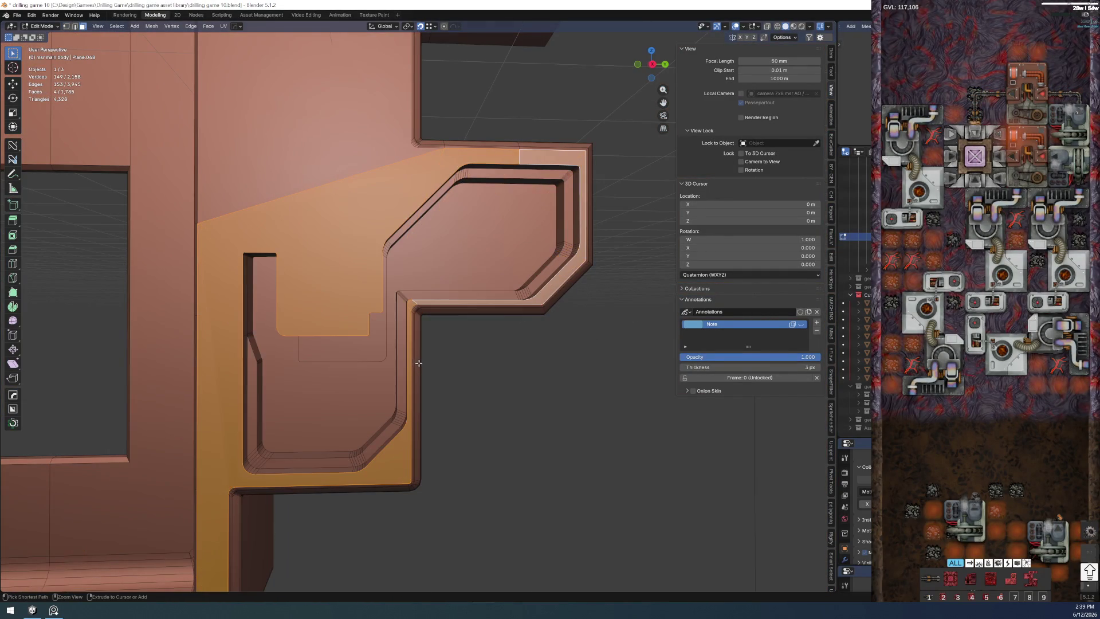
scroll(442, 337, "up", 3)
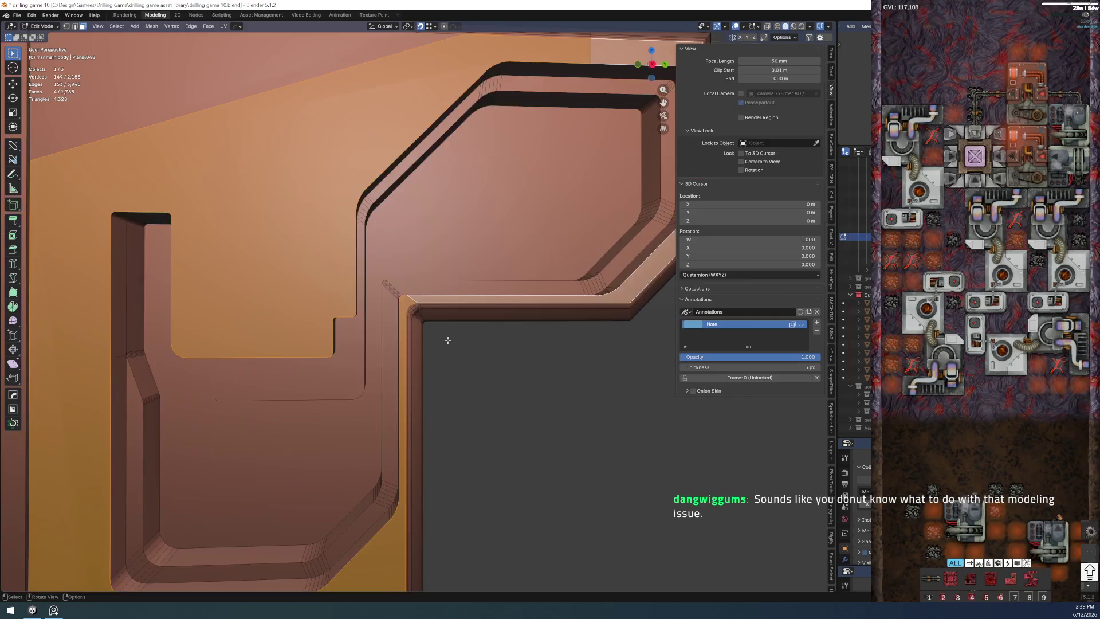
scroll(442, 337, "up", 3)
scroll(443, 344, "up", 3)
left_click(443, 439)
- Dissolve the inner corner faces' diagonal edges and pick the stray vertex left on the corner edge
left_click(298, 250)
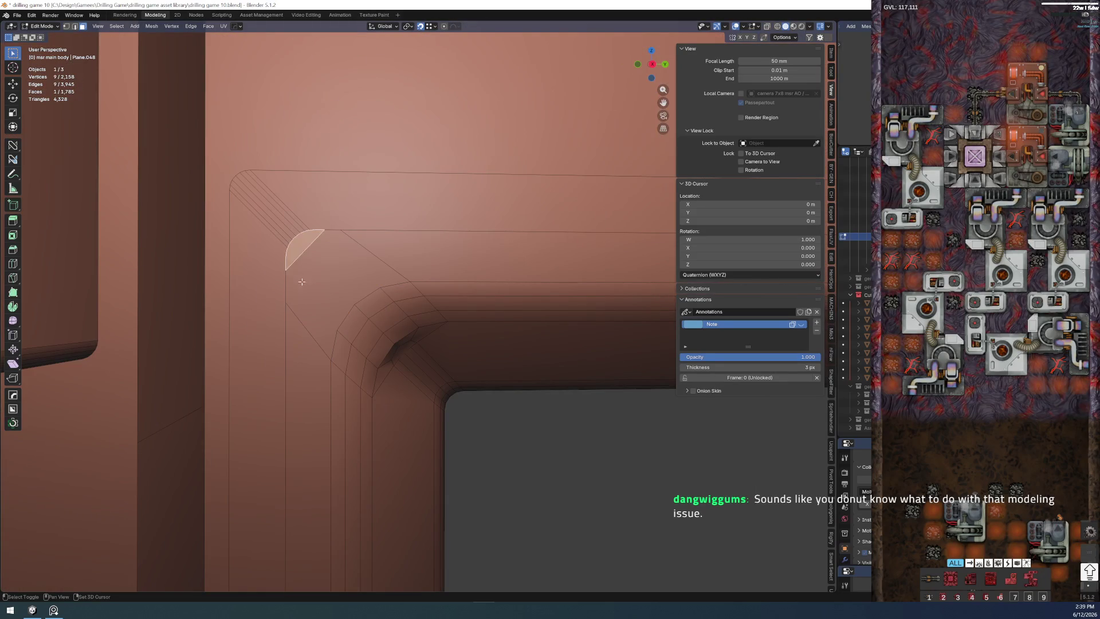
left_click(361, 344, "shift")
key("ctrl+x")
key("1")
left_click(281, 306)
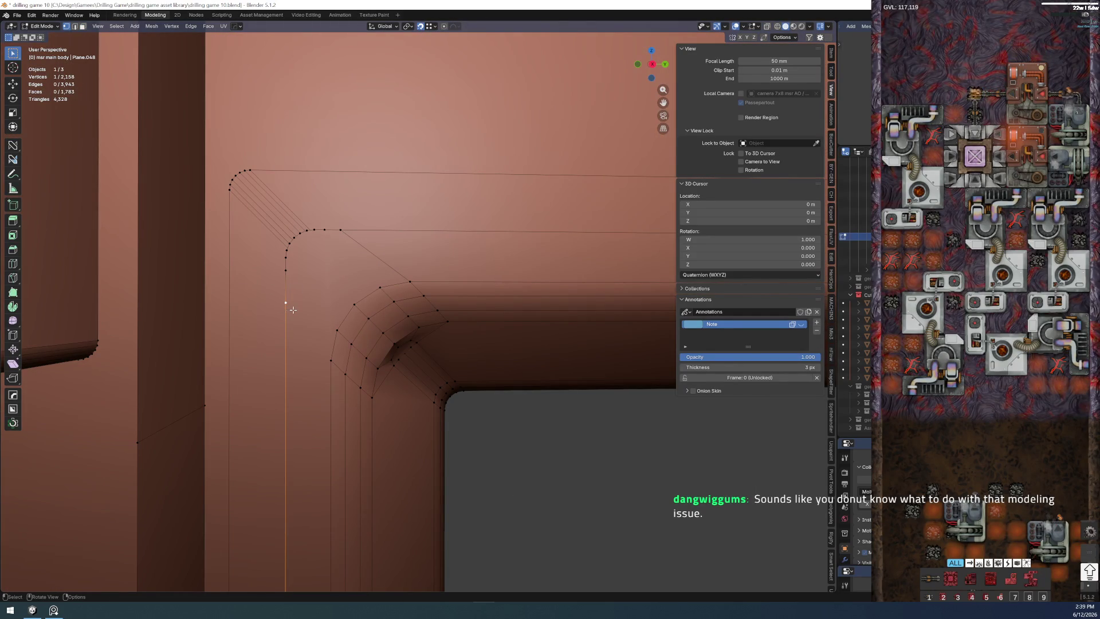
- Dissolve the stray vertex, then connect two panel-corner vertices with a new edge
key("ctrl+x")
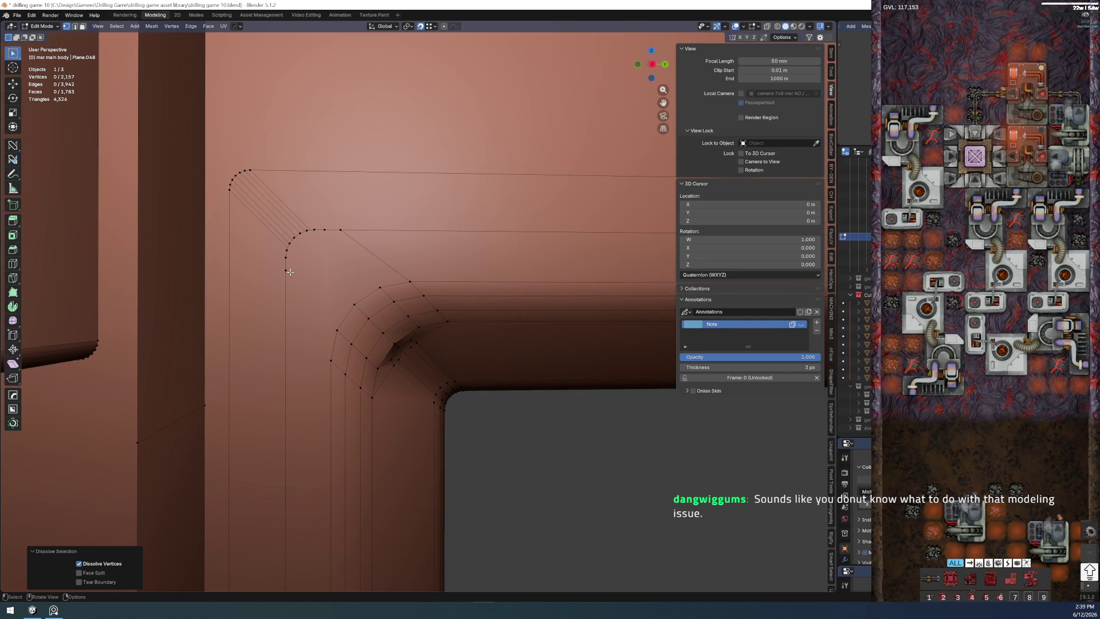
scroll(408, 341, "down", 2)
scroll(454, 447, "up", 2)
left_click(329, 293)
key("KP_Decimal")
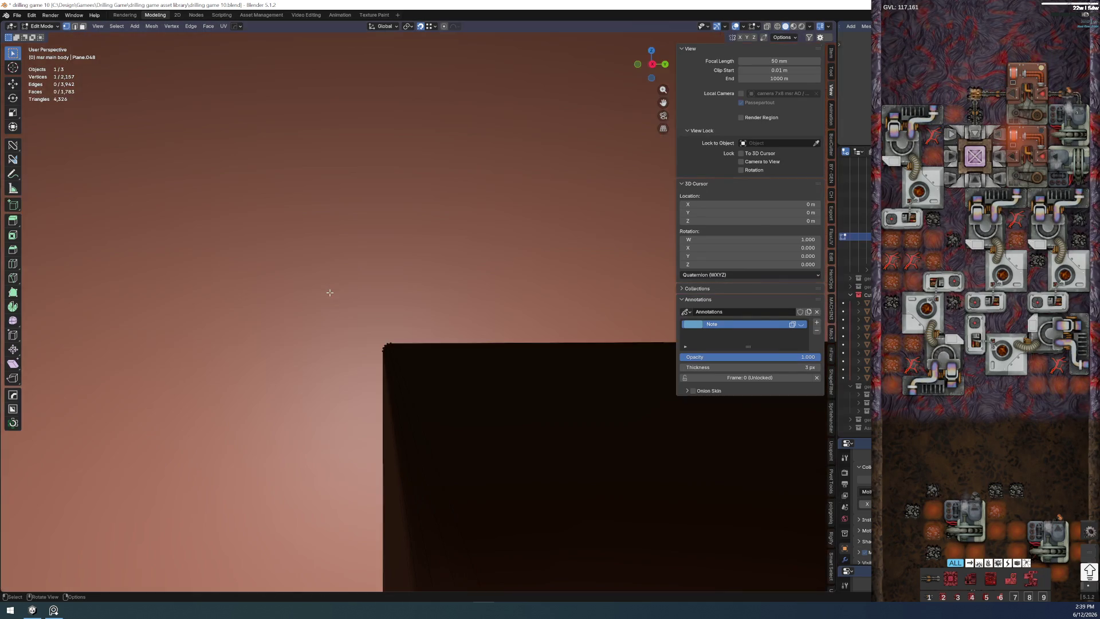
scroll(354, 313, "down", 4)
scroll(382, 318, "up", 2)
left_click(355, 303, "shift")
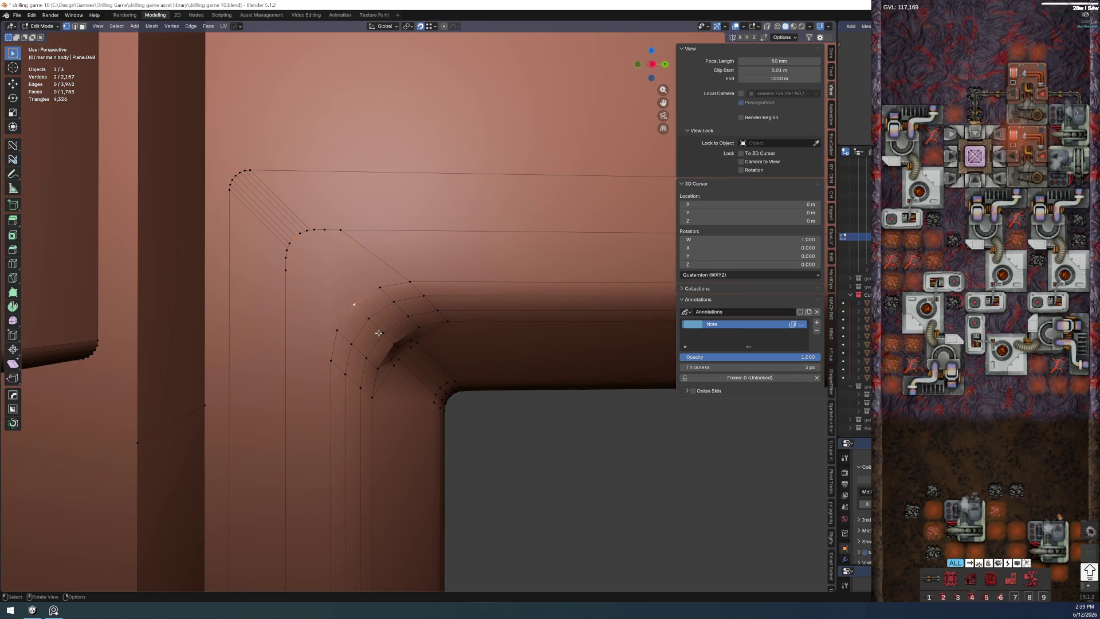
key("j")
- Dissolve the old corner edge replaced by the new connection and review the inset corner
key("2")
left_click(396, 264)
key("x")
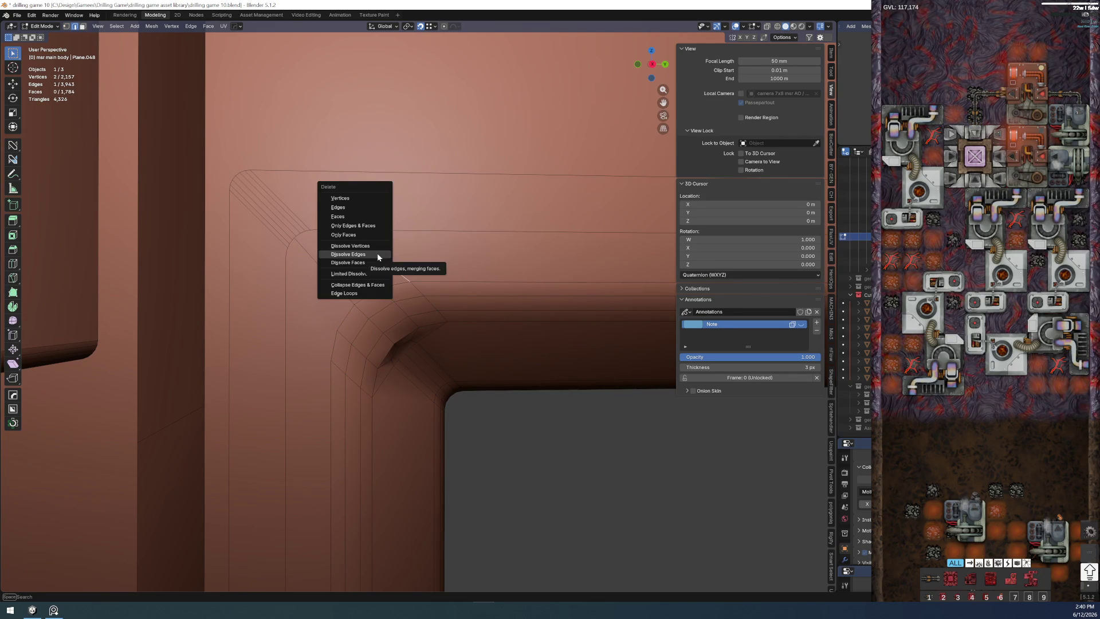
left_click(378, 252)
key("1")
scroll(479, 422, "down", 3)
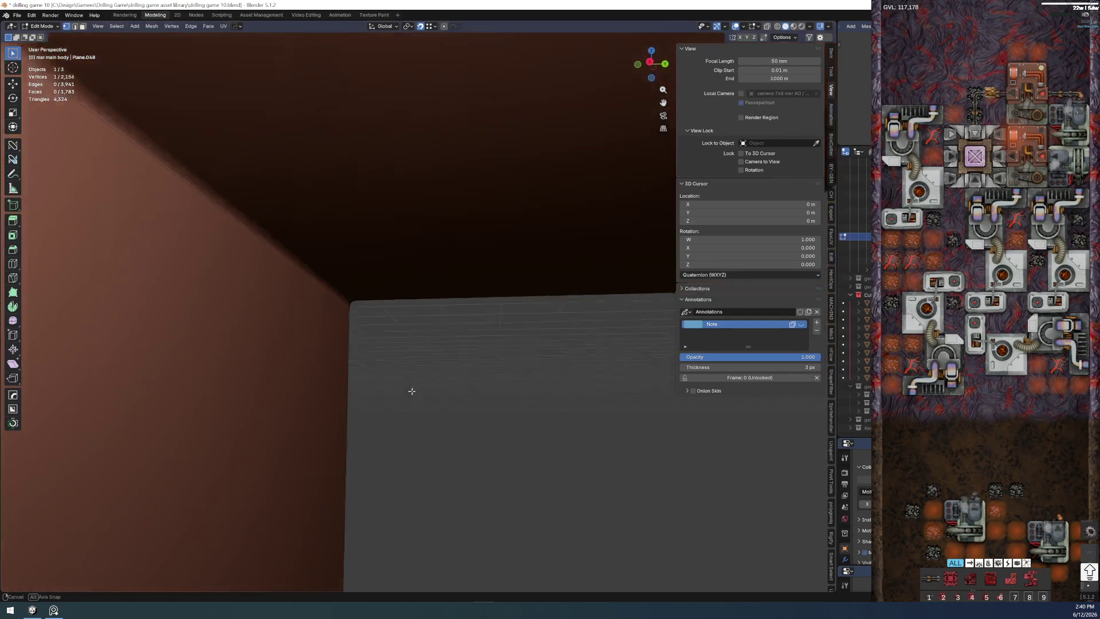
left_click_drag(315, 241, 403, 431)
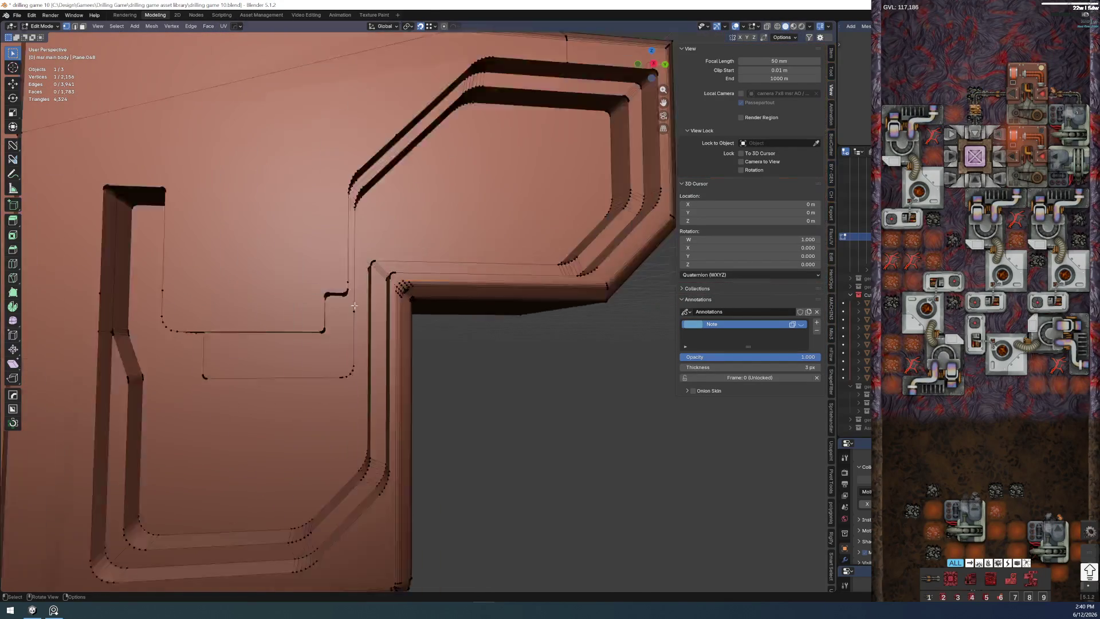
key("Tab")
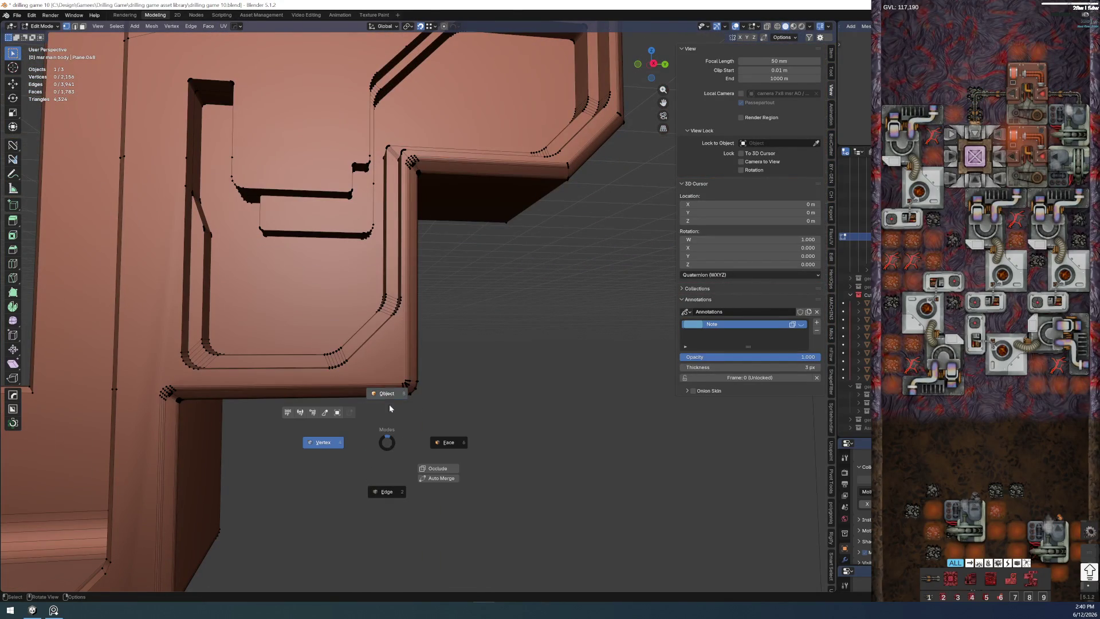
- Toggle out of and back into Edit Mode and orbit to the outer chamfered corner of the step
key("Tab")
mouse_move(286, 437)
left_mouse_down()
mouse_move(409, 421)
mouse_move(338, 421)
left_mouse_up()
key("Tab")
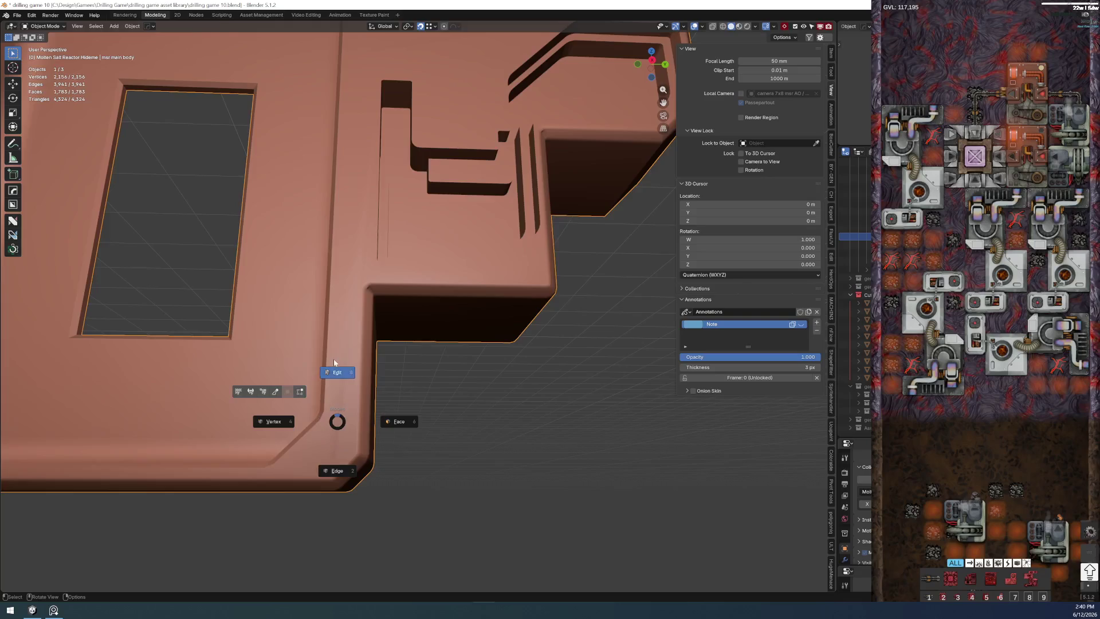
left_click(363, 349)
scroll(364, 350, "up", 2)
scroll(283, 381, "up", 2)
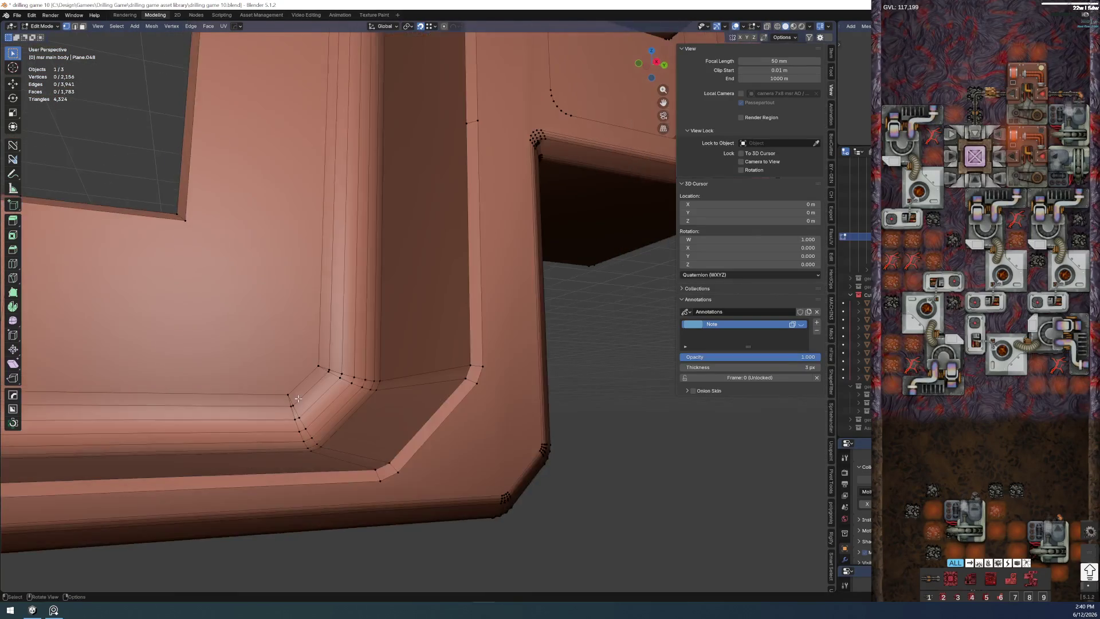
scroll(269, 402, "up", 2)
left_click_drag(268, 403, 263, 310)
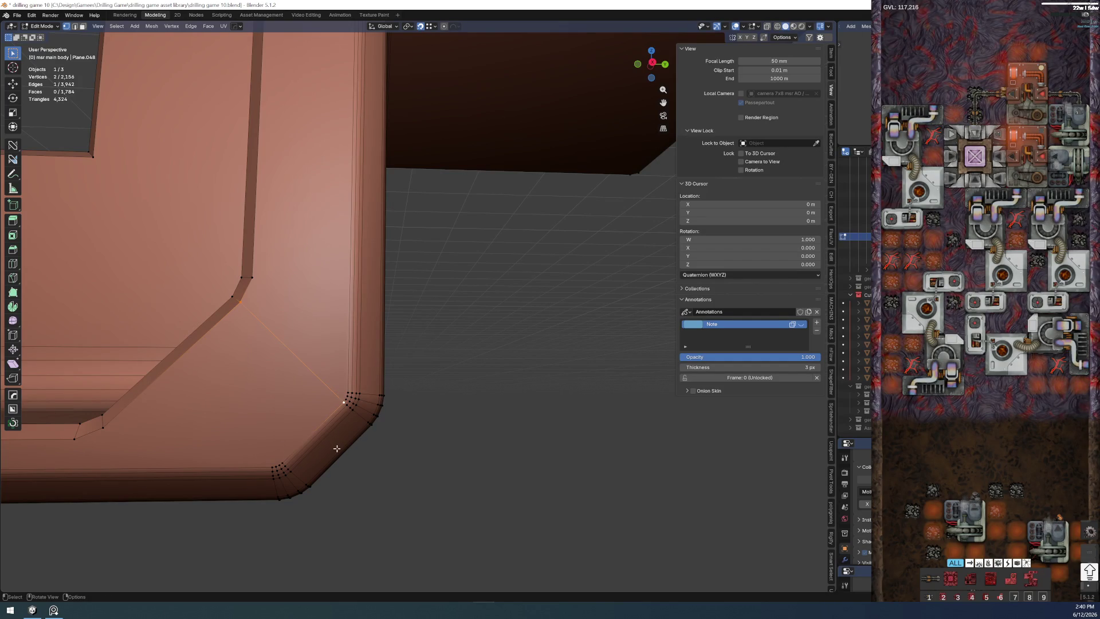
scroll(362, 430, "down", 2)
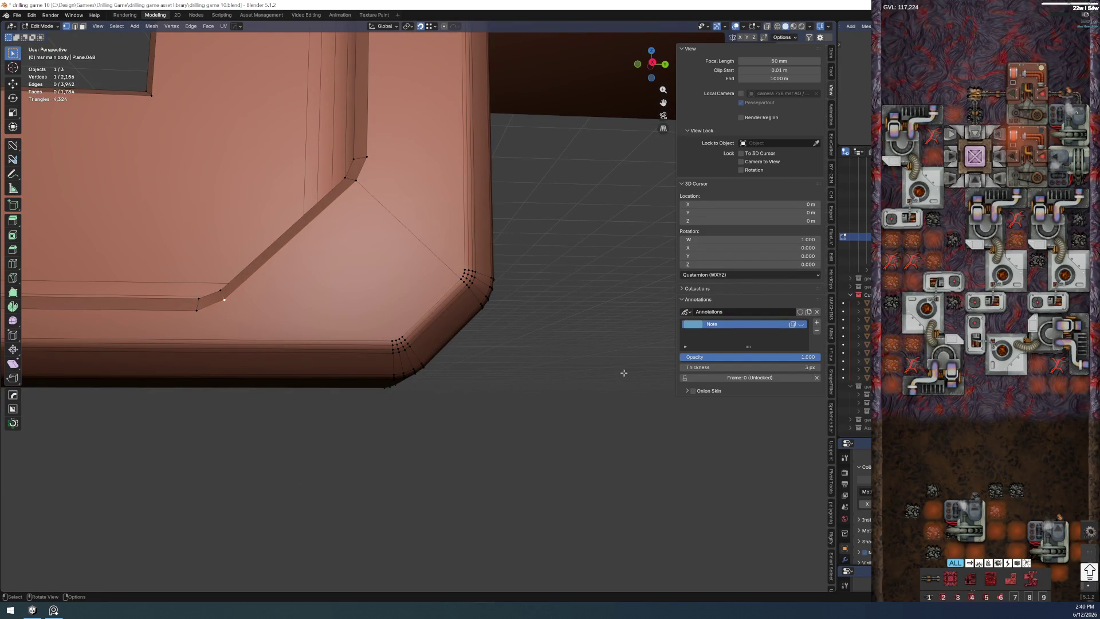
scroll(574, 352, "down", 5)
scroll(439, 426, "up", 3)
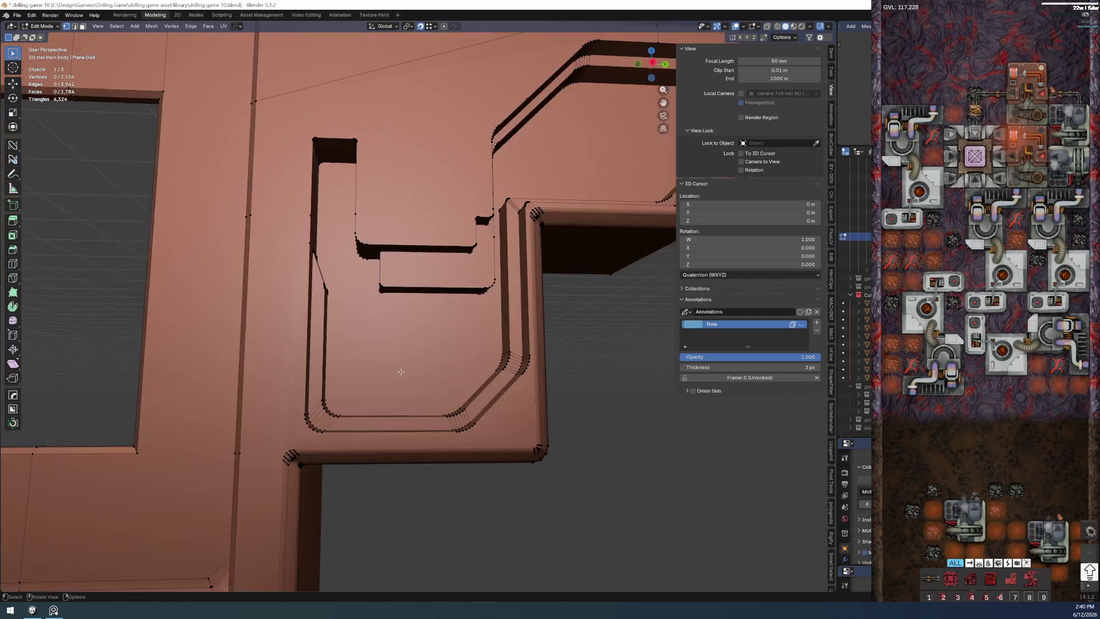
scroll(387, 344, "up", 2)
scroll(355, 282, "up", 2)
scroll(387, 301, "up", 1)
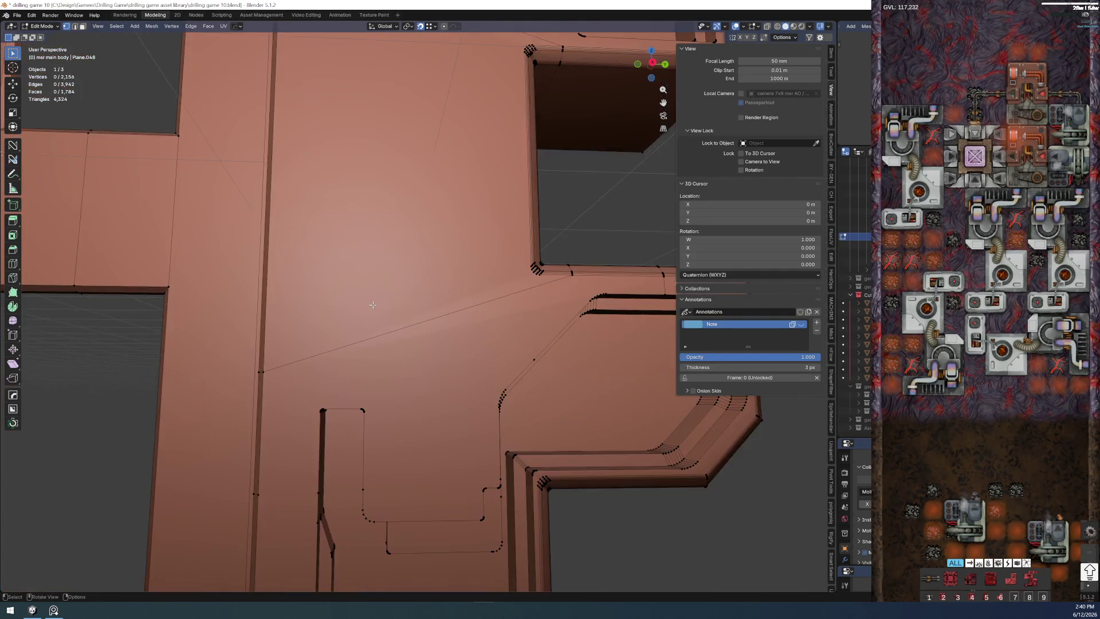
scroll(456, 327, "up", 2)
- Subdivide the left vertical edge and the notch edge across the flat hull face, joining them with a new edge
key("2")
left_click(263, 315)
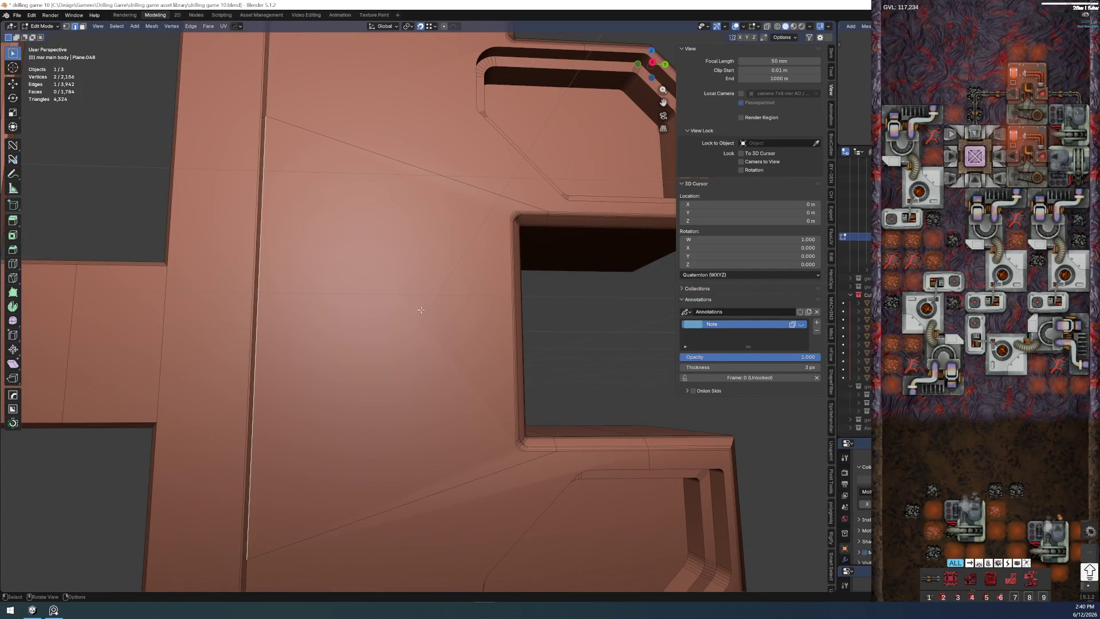
left_click(508, 314, "shift")
right_click(498, 313)
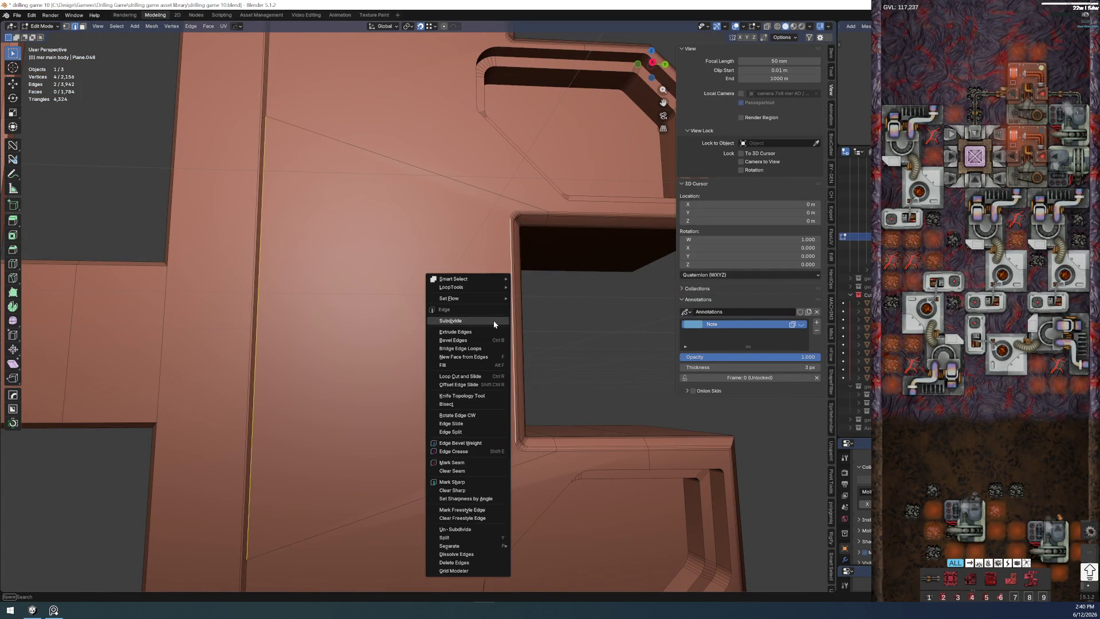
left_click(493, 321)
left_click(631, 335)
scroll(630, 334, "down", 3)
mouse_move(630, 333)
left_mouse_down()
mouse_move(477, 362)
mouse_move(455, 389)
left_mouse_up()
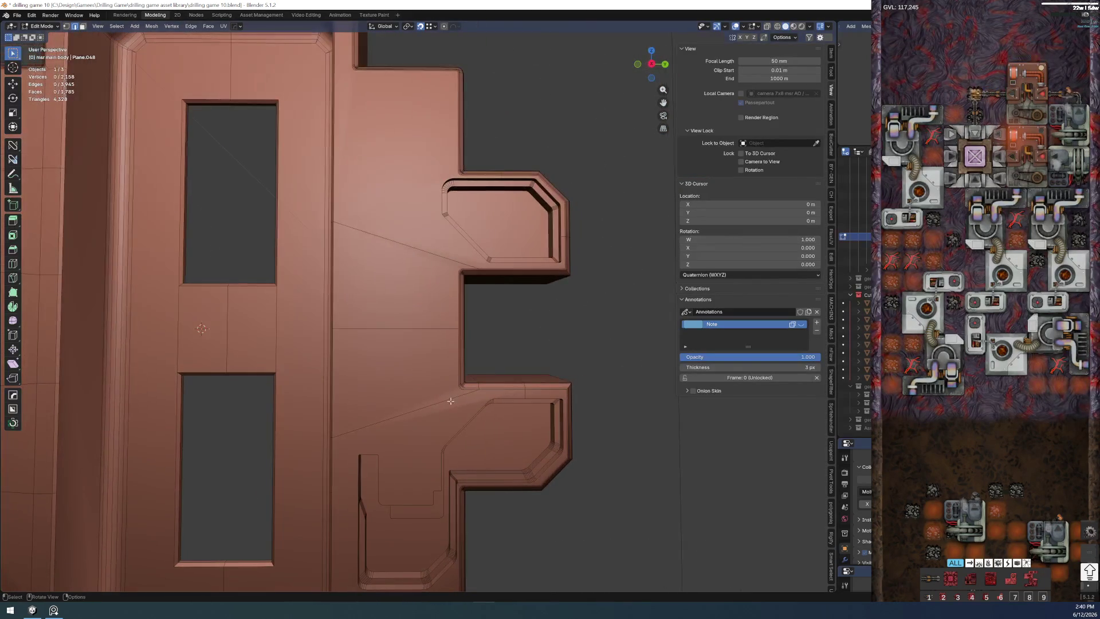
scroll(479, 407, "up", 2)
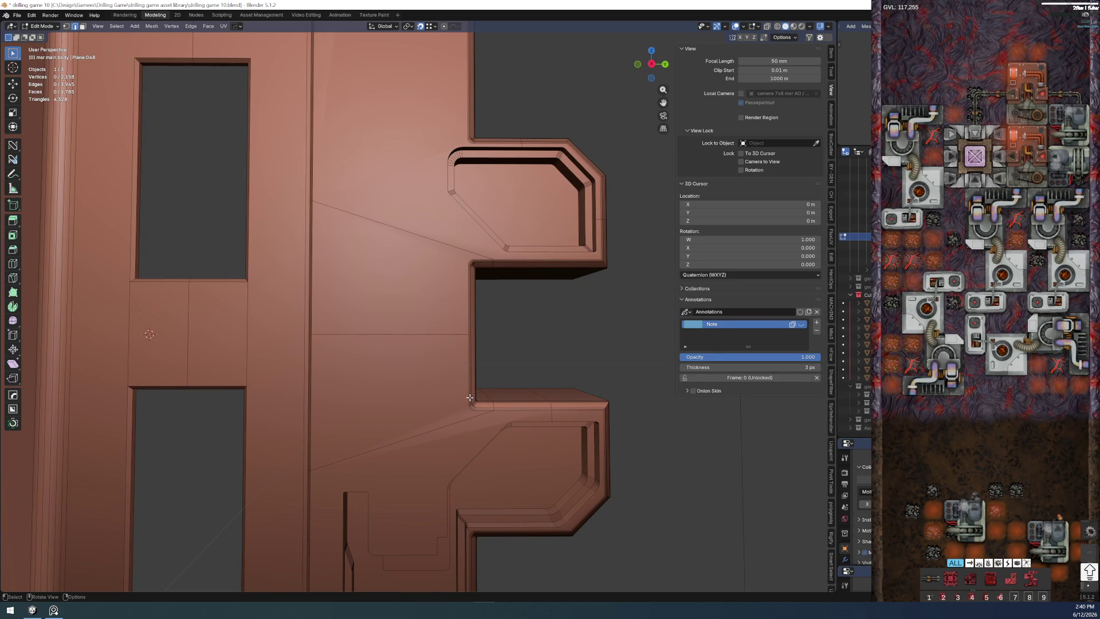
scroll(457, 396, "down", 2)
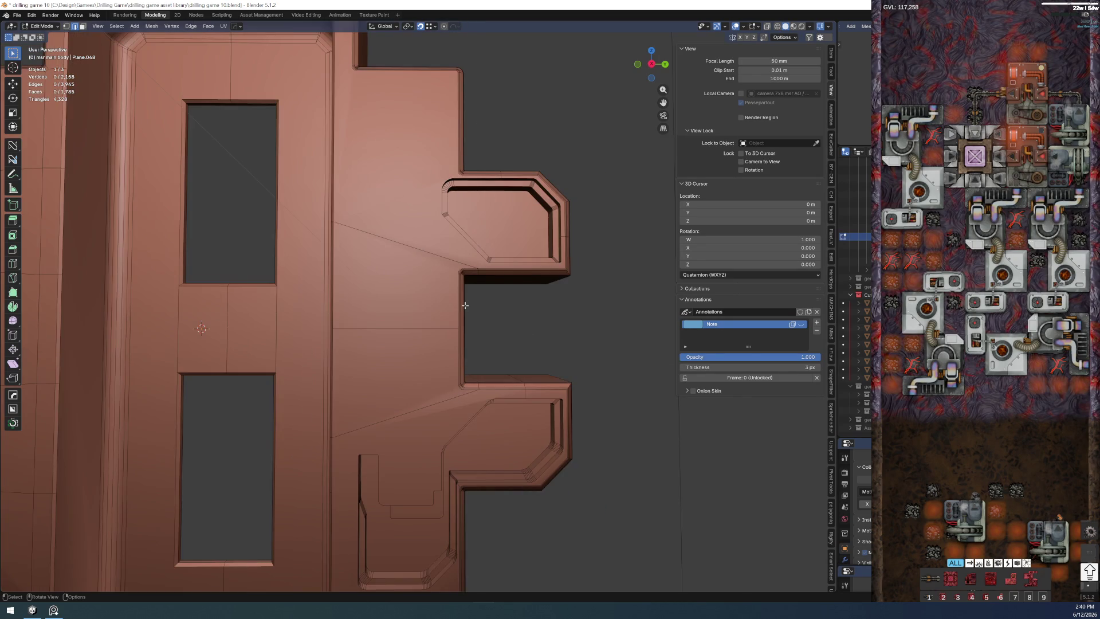
scroll(427, 336, "up", 2)
scroll(428, 336, "down", 1)
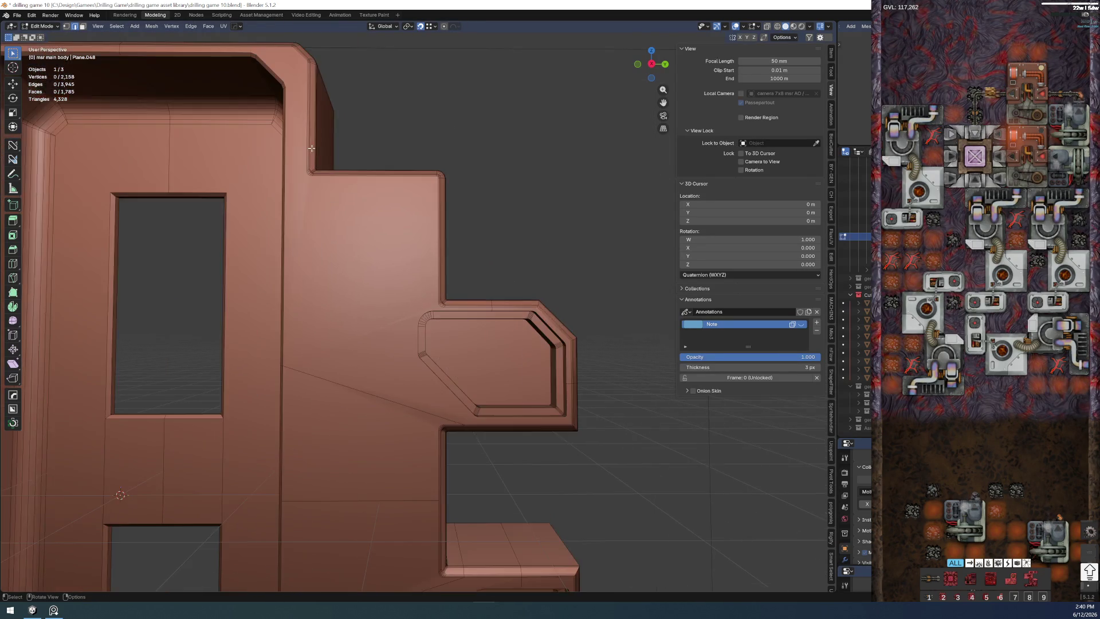
scroll(405, 221, "up", 4)
left_click(338, 353)
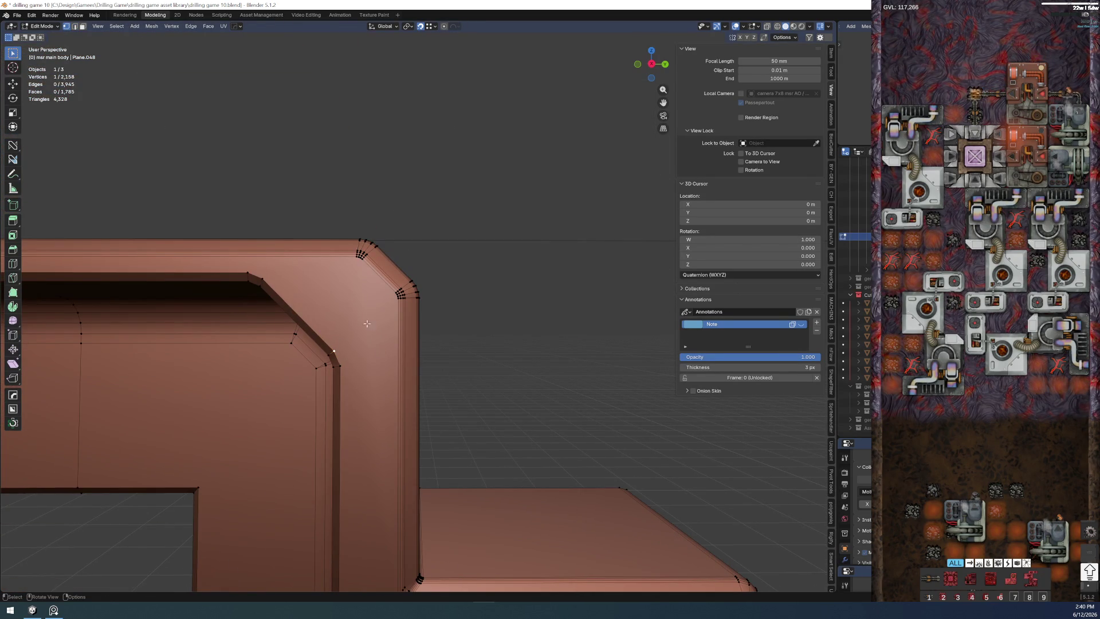
- Connect the two upper-corner vertices with a new edge (J), splitting the face there
left_click(391, 295, "shift")
key("alt+a")
scroll(508, 327, "down", 2)
left_click_drag(516, 272, 512, 272)
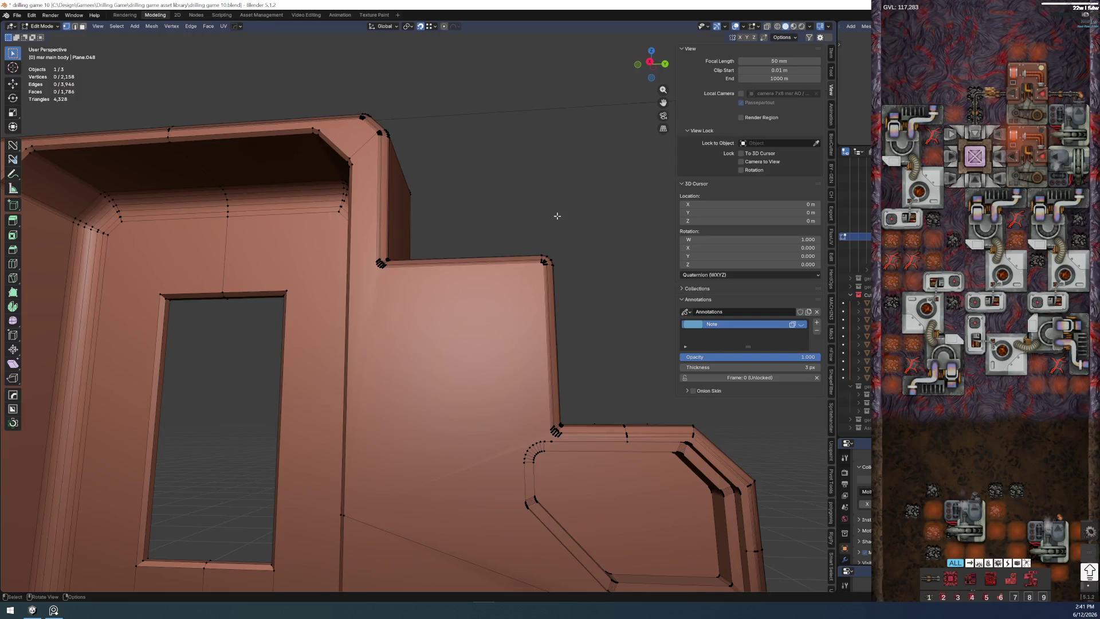
scroll(557, 216, "up", 3)
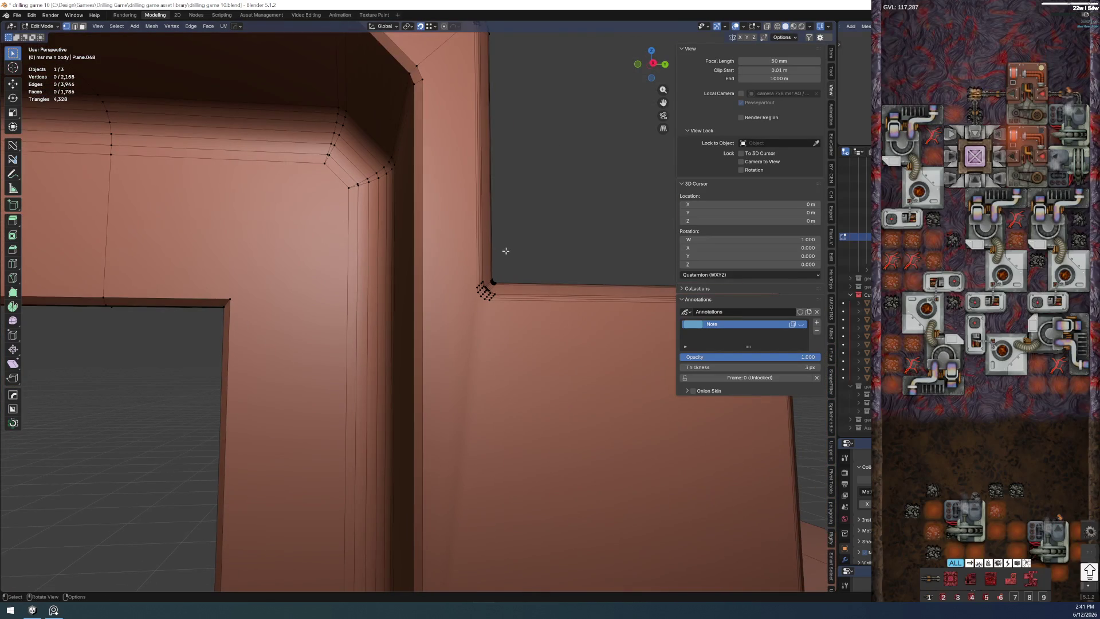
key("2")
left_click(430, 291)
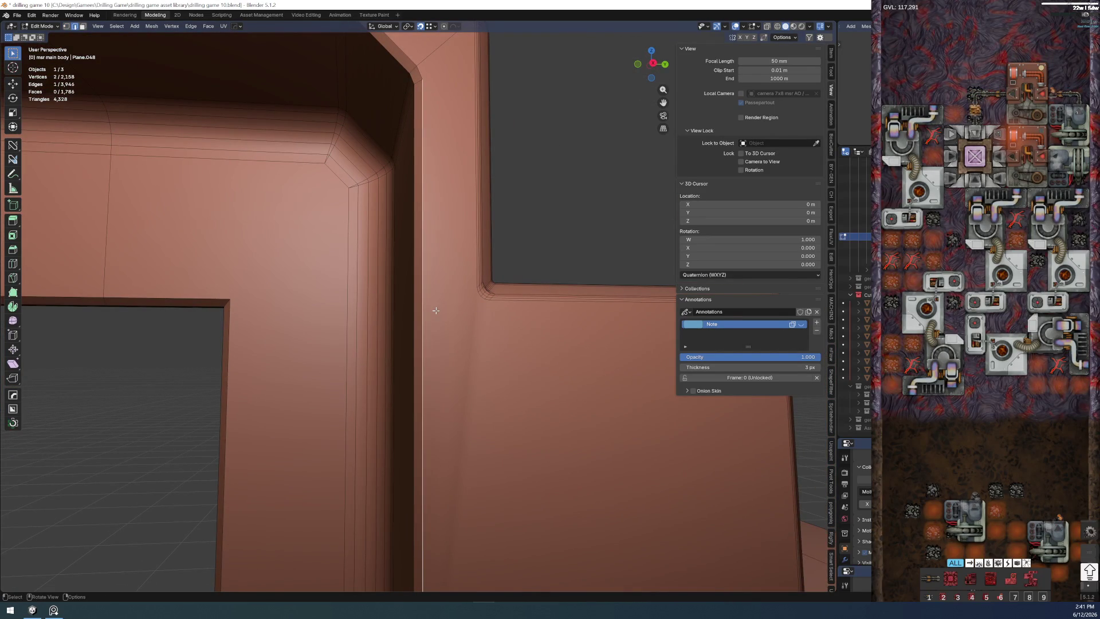